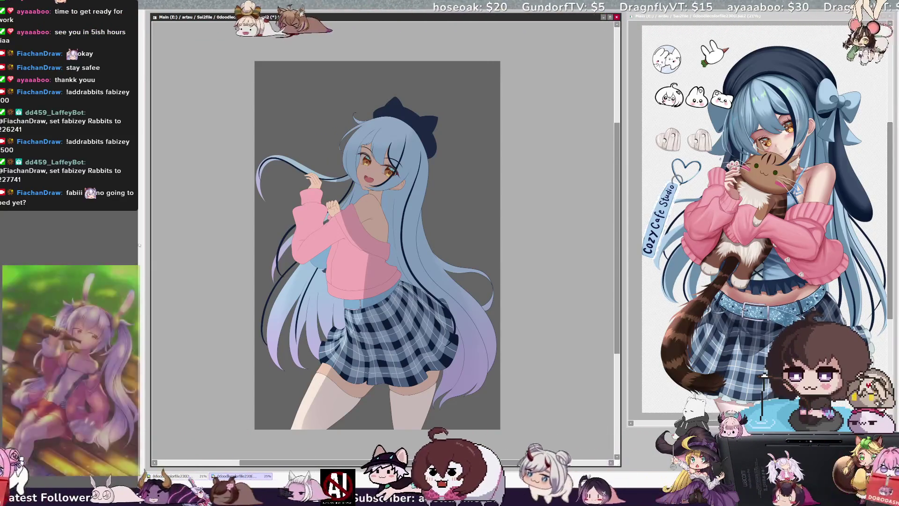
Try a lighter, bluer colour variant and preview a pink skin tone on the thighs
drag(393, 243, 354, 431)
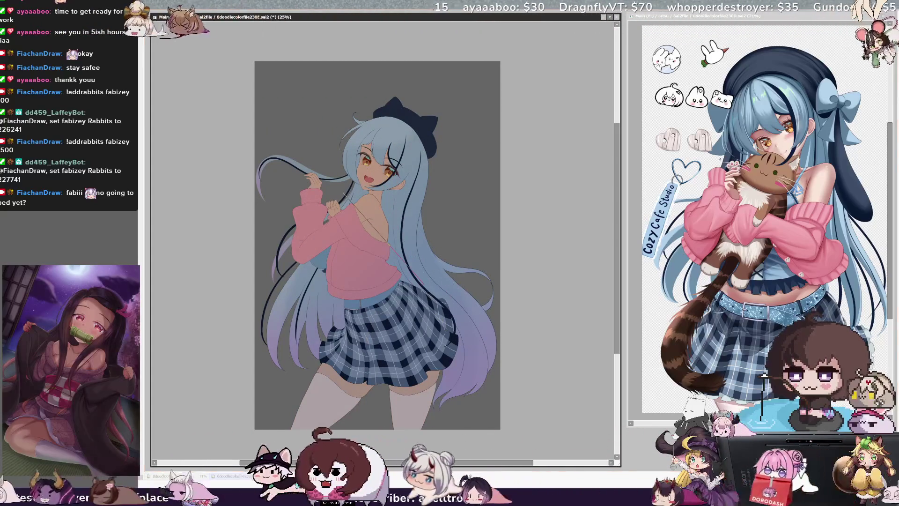
key(ctrl+z)
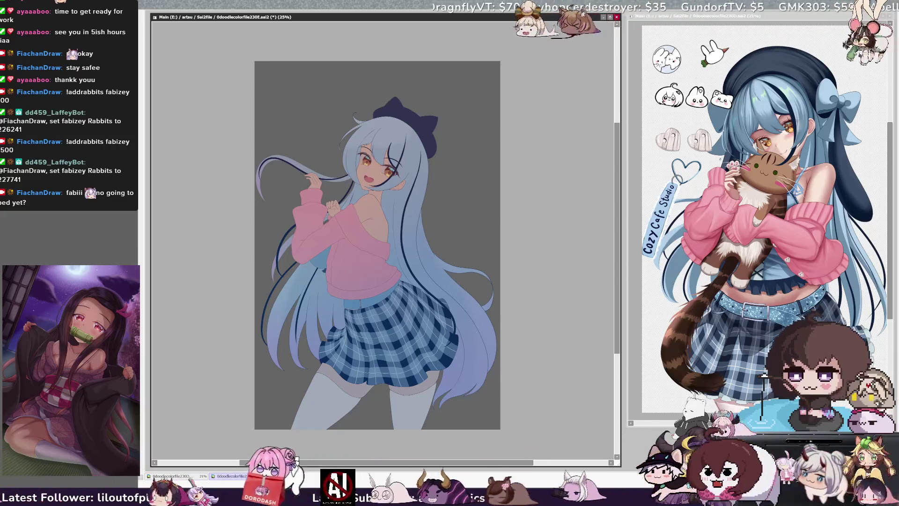
key(ctrl+y)
key(ctrl+z)
key(ctrl+y)
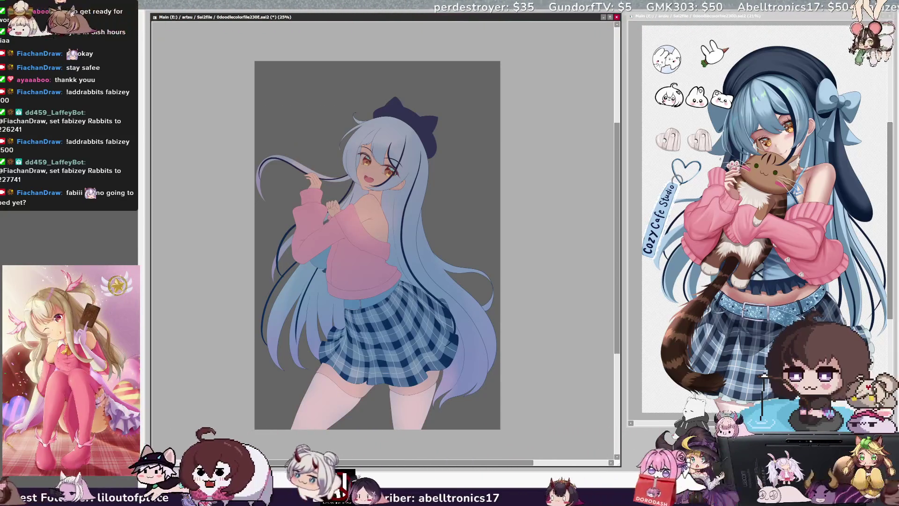
Return the thighs to pale grey-white and compare skirt and hat colours
key(ctrl+z)
key(ctrl+z)
key(ctrl+y)
key(ctrl+z)
key(ctrl+y)
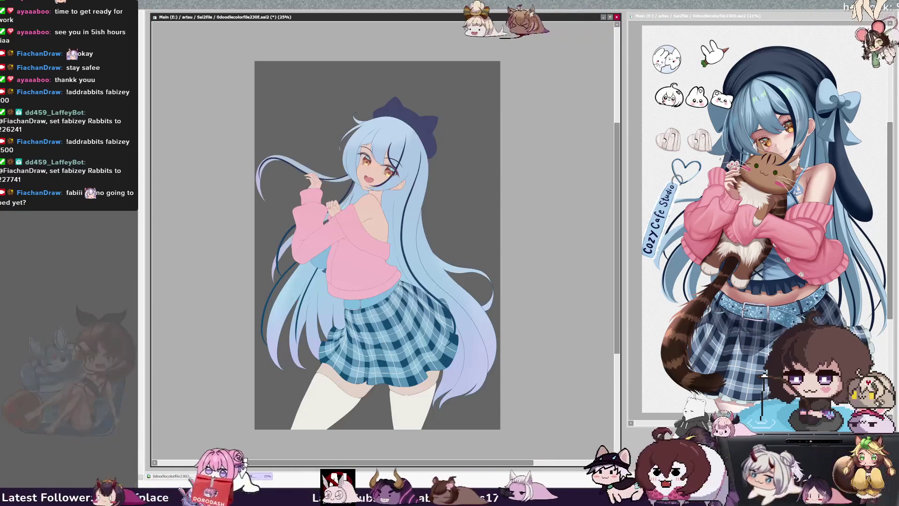
key(ctrl+z)
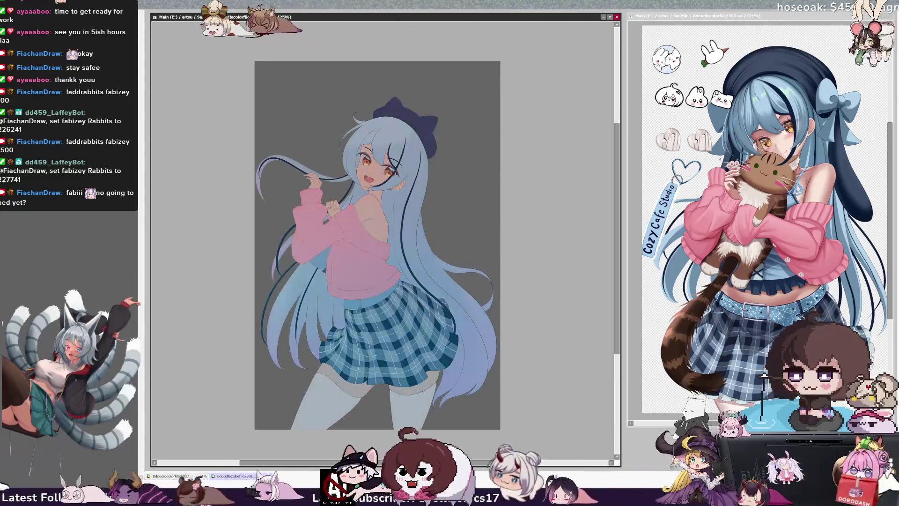
drag(505, 464, 502, 464)
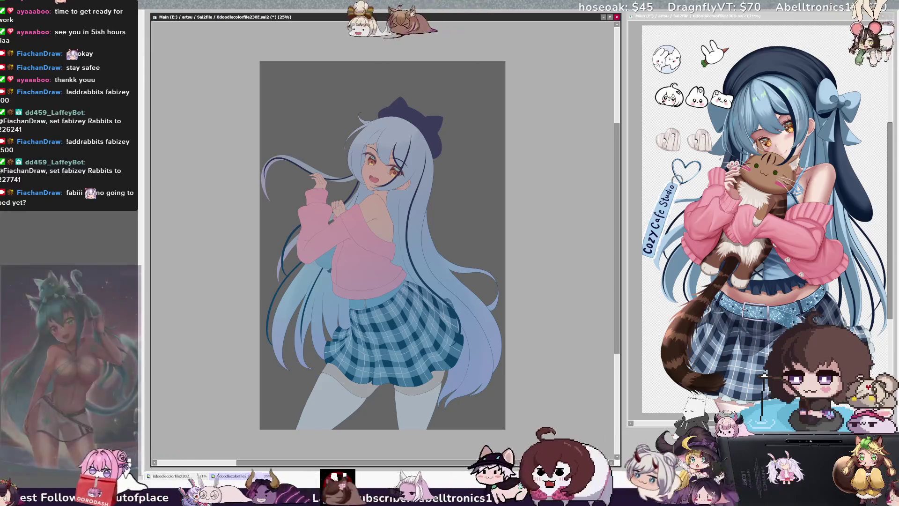
key(ctrl+y)
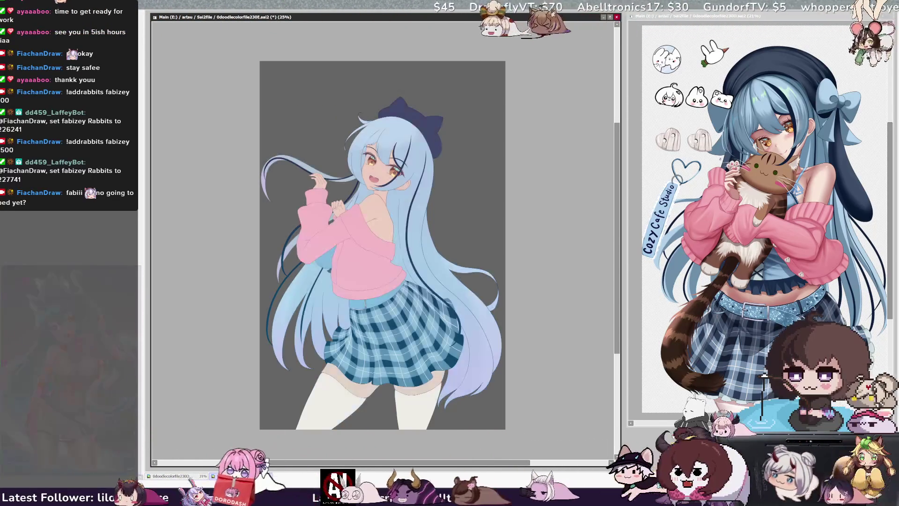
key(ctrl+y)
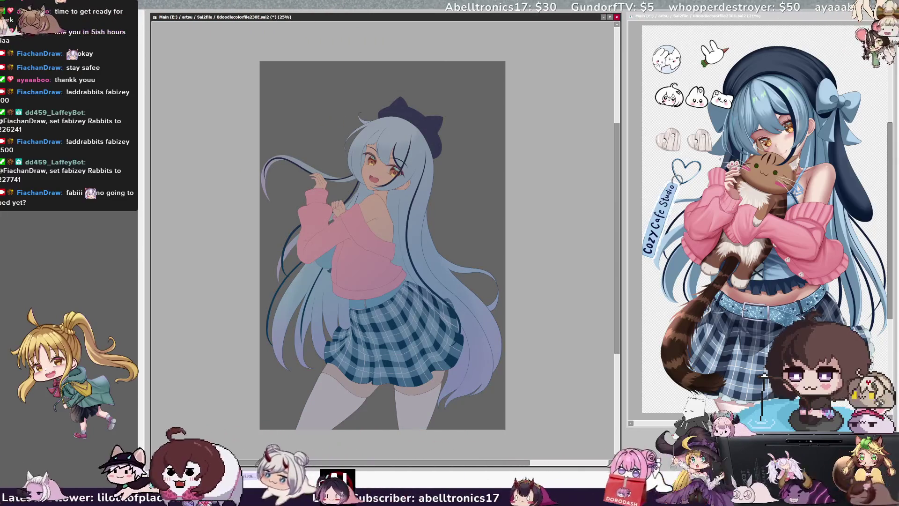
key(ctrl+z)
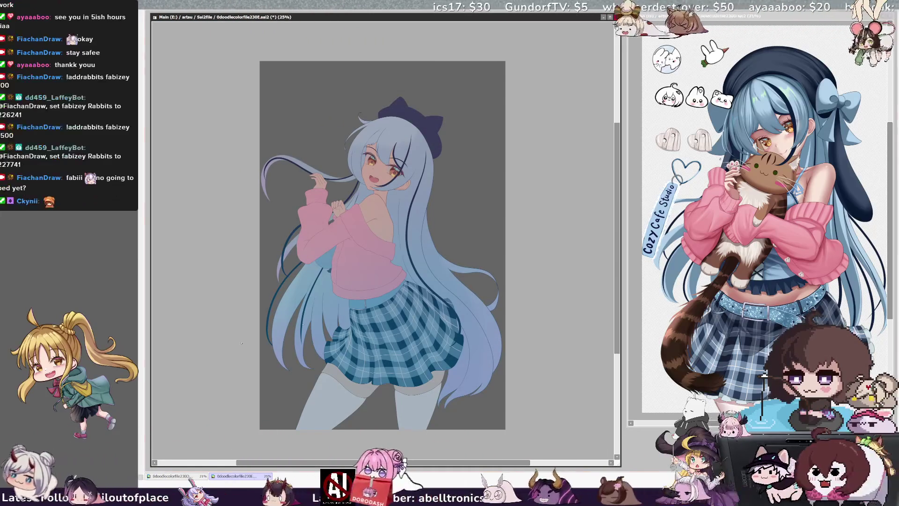
key(alt+Tab)
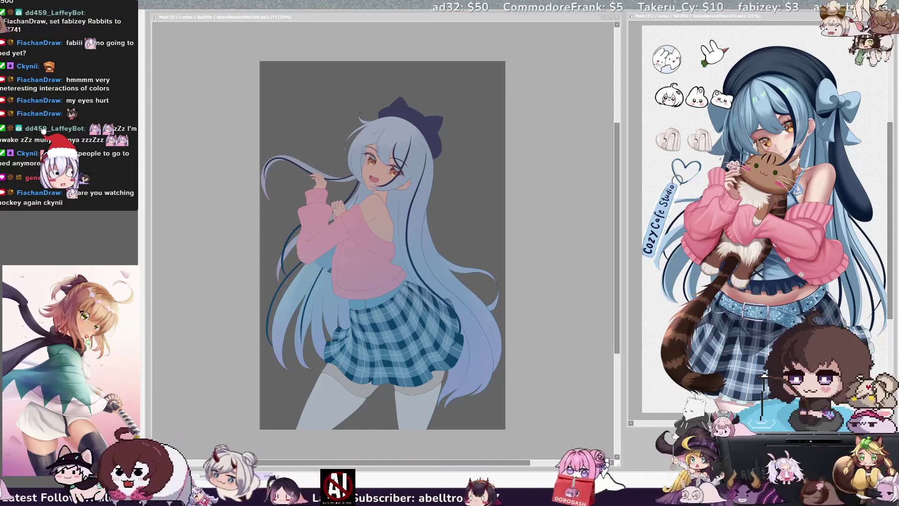
drag(501, 463, 519, 464)
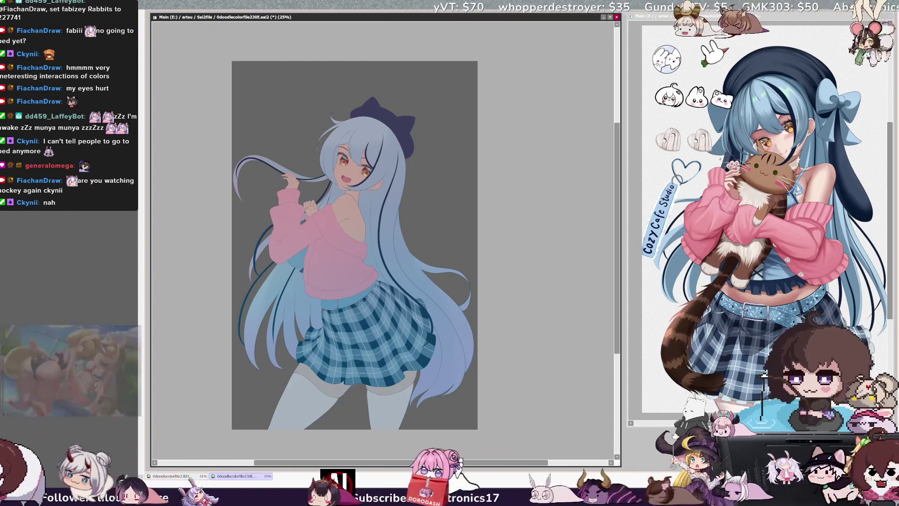
ctrl+click(423, 291)
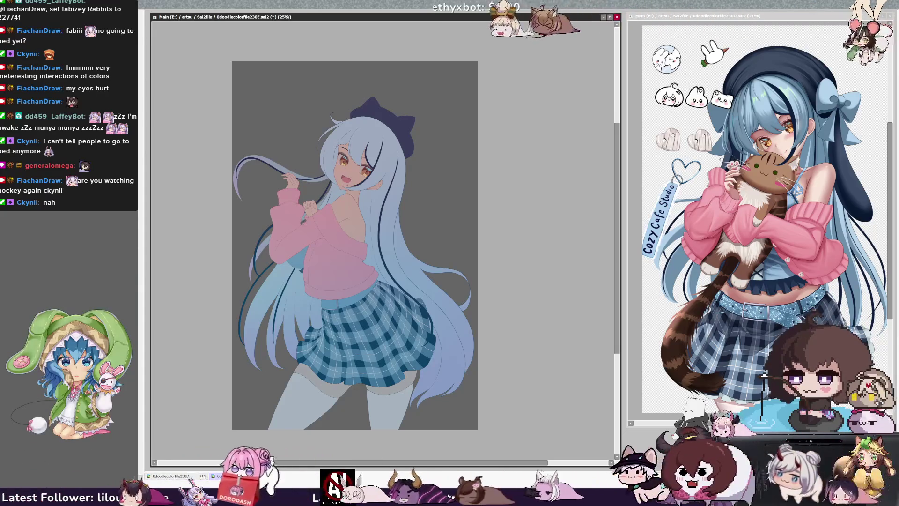
key(ctrl+z)
key(ctrl+y)
key(ctrl+z)
key(ctrl+y)
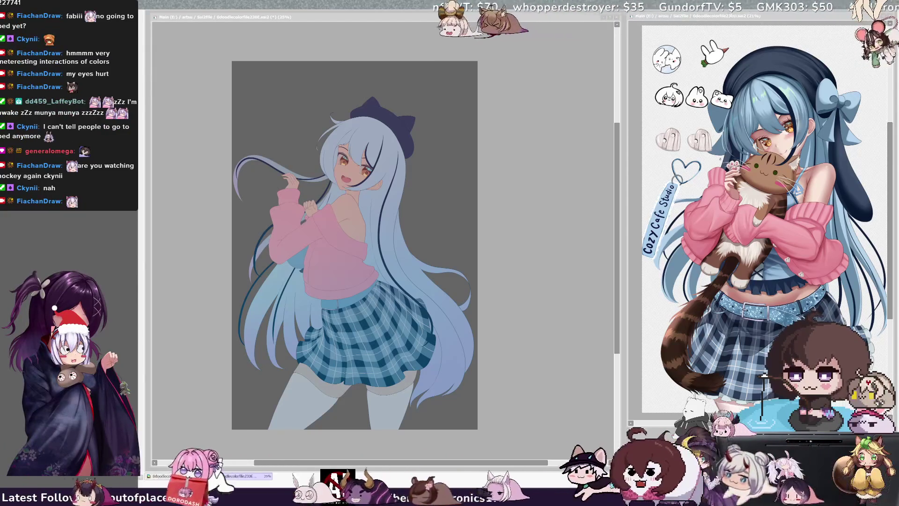
key(h)
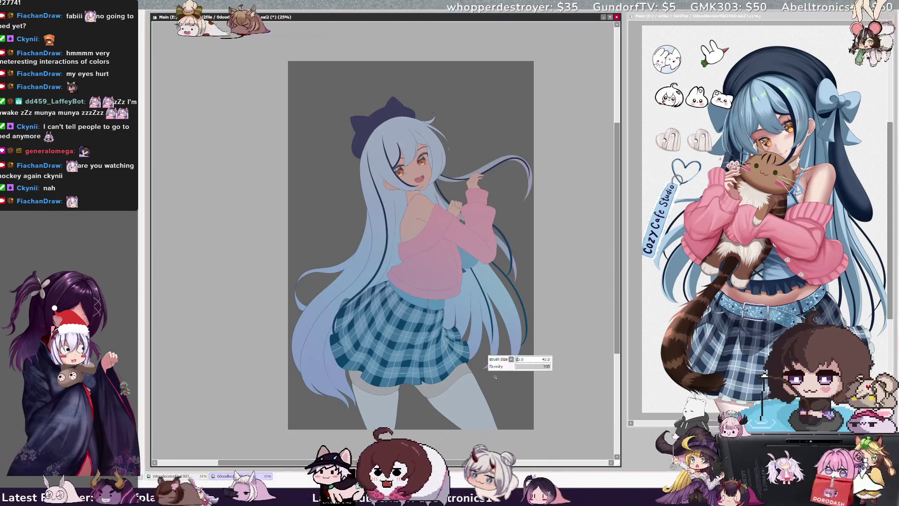
Whiten the stockings, airbrush the lower hair and thigh, and darken them to bluish grey
click(489, 376)
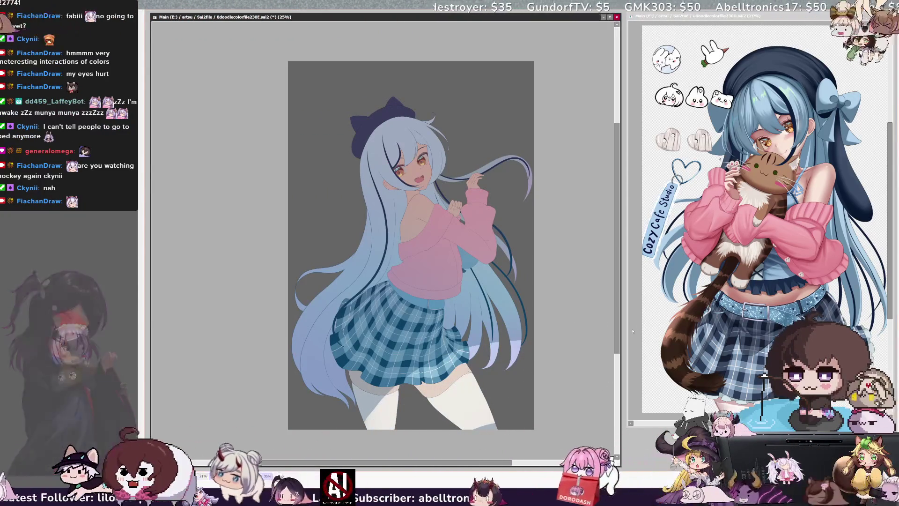
mouse_move(522, 271)
mouse_down()
mouse_move(487, 356)
mouse_move(359, 468)
mouse_up()
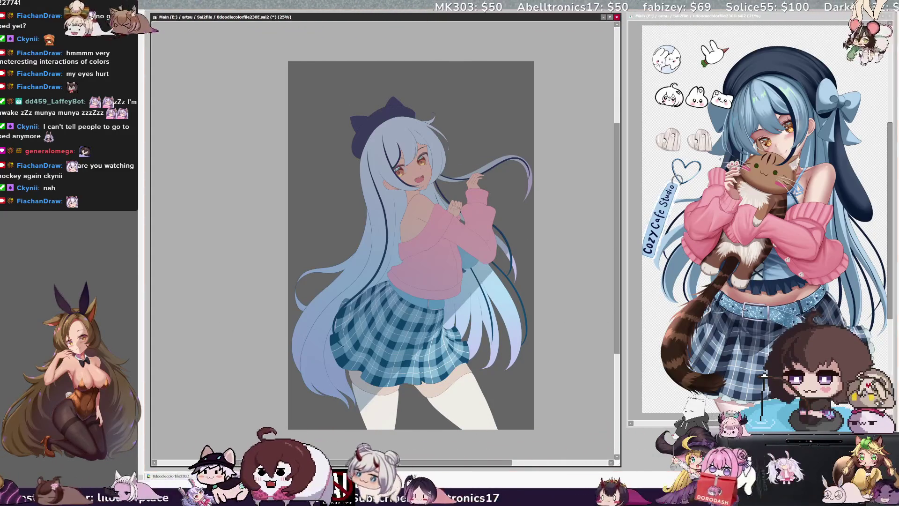
click(522, 276)
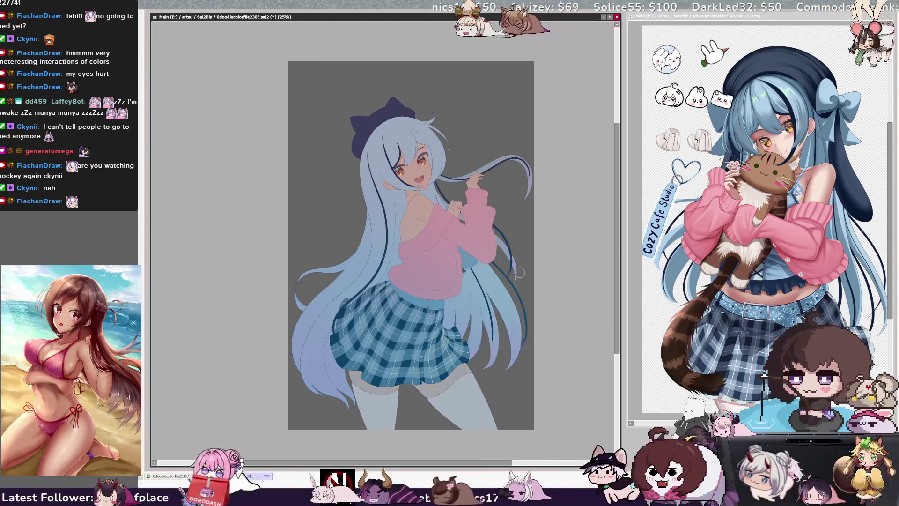
key(ctrl+minus)
Undo the bluish-grey darkening of the stockings and hair, and shrink the brush to 520
key(Delete)
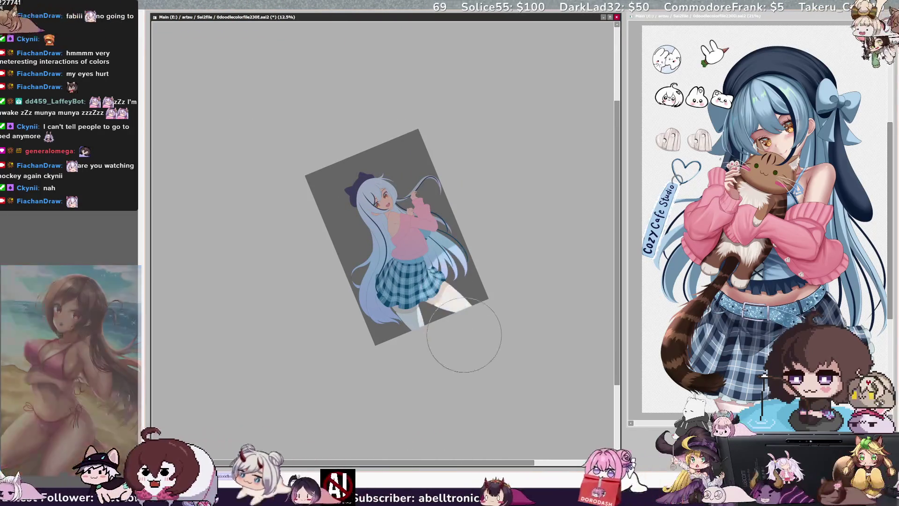
key(ctrl+z)
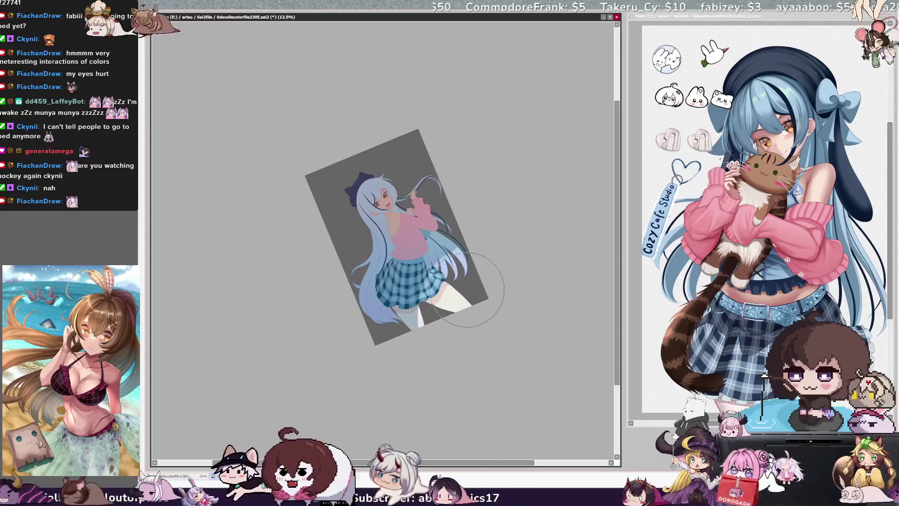
key(bracketright)
drag(467, 238, 467, 229)
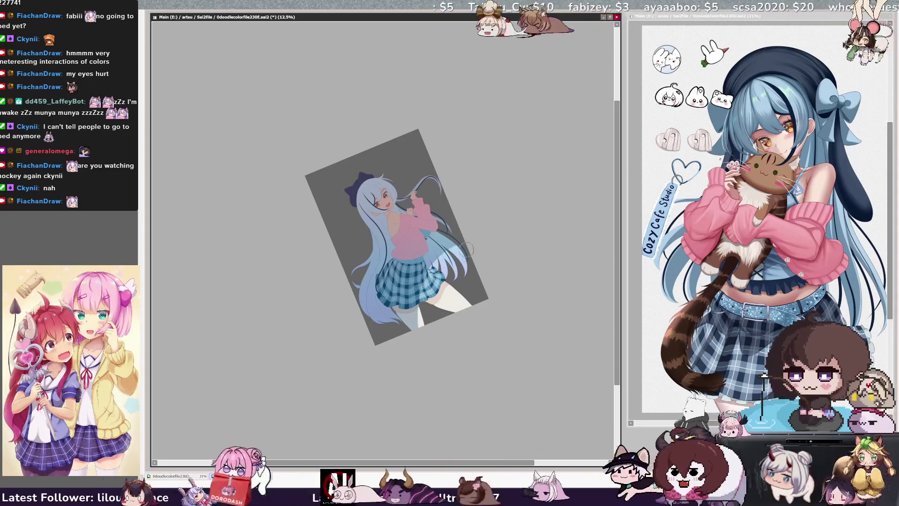
key(Home)
Mirror the view horizontally back and forth to check the drawing, then zoom to 33.3%
key(h)
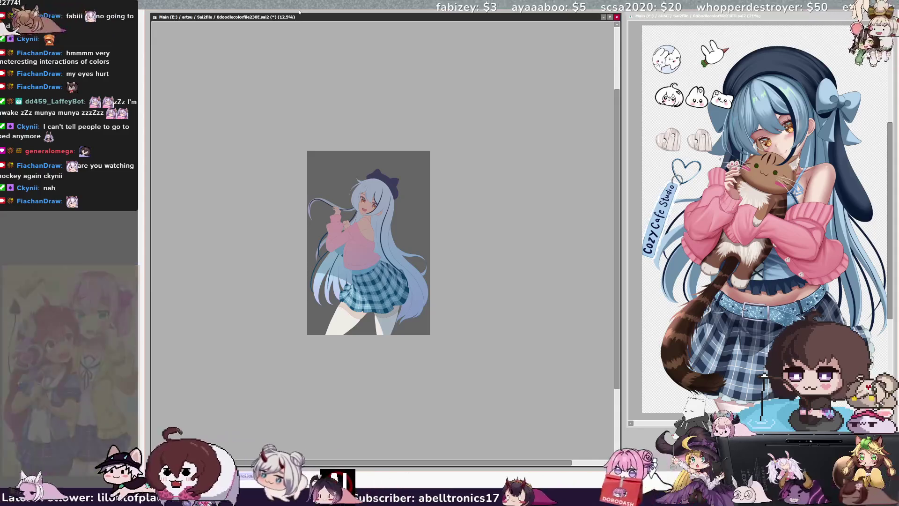
key(h)
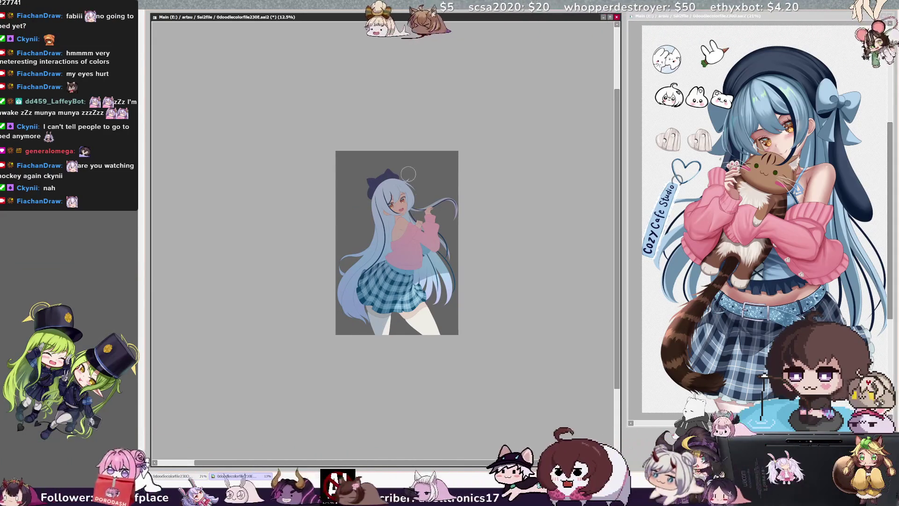
key(h)
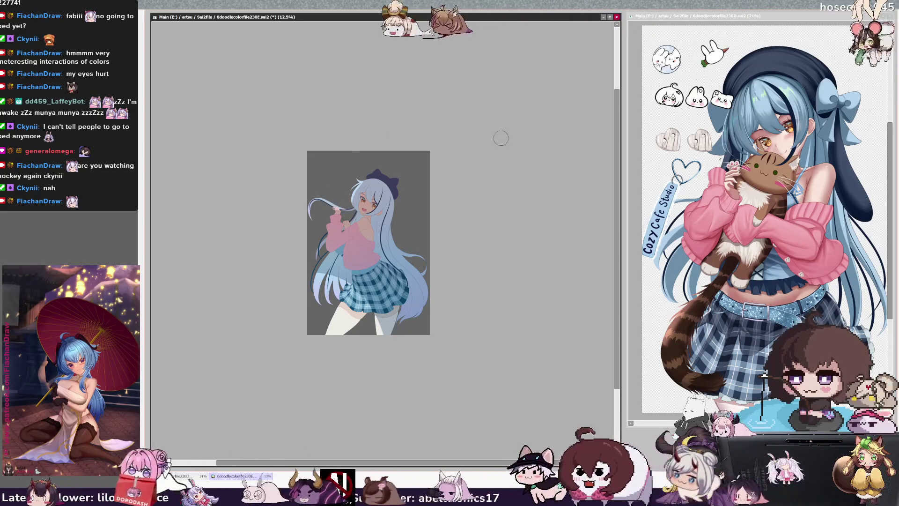
scroll(430, 118, up, 1)
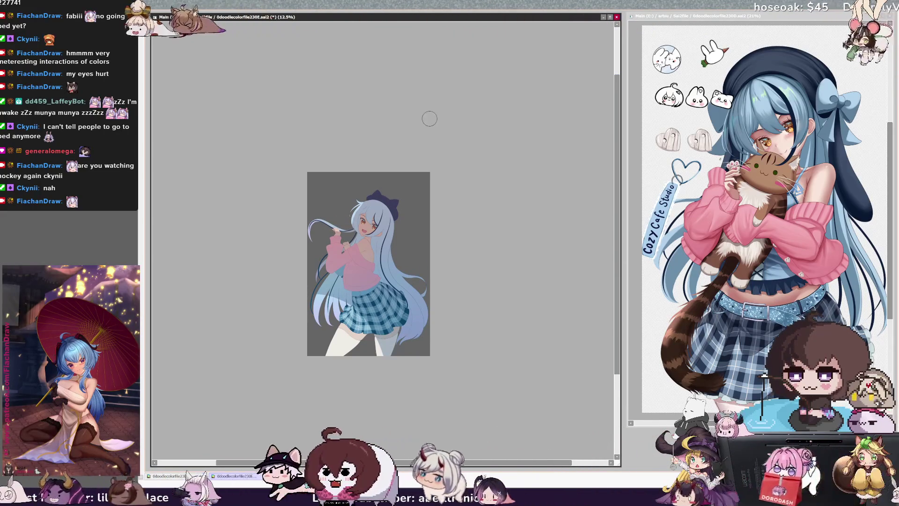
scroll(382, 240, up, 4)
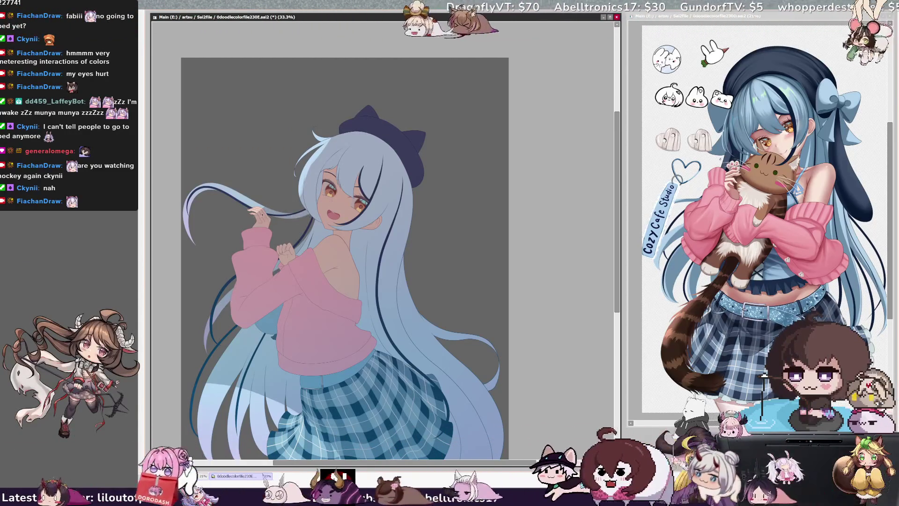
Zoom the view out from 33.3% to 16.6% so the whole figure fits
key(bracketleft)
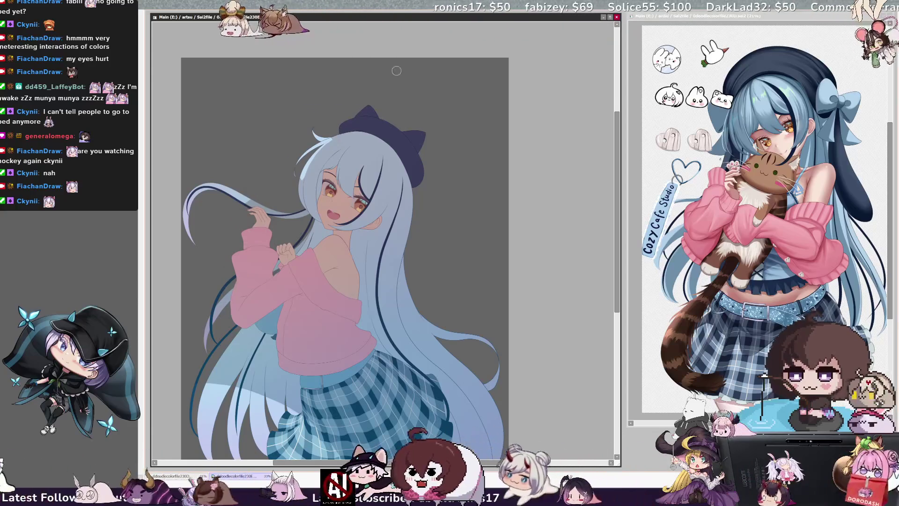
scroll(381, 83, down, 1)
scroll(382, 240, down, 1)
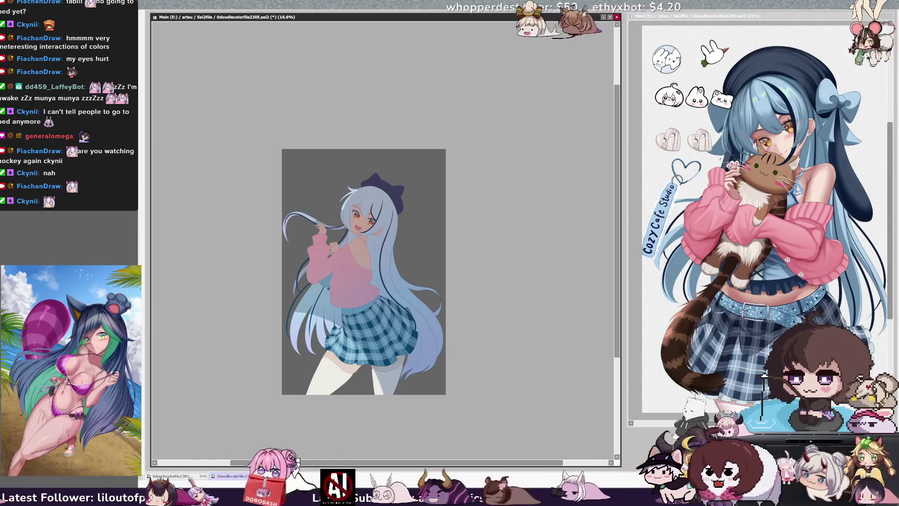
Enlarge the brush considerably and mirror the canvas view horizontally
drag(361, 405, 323, 367)
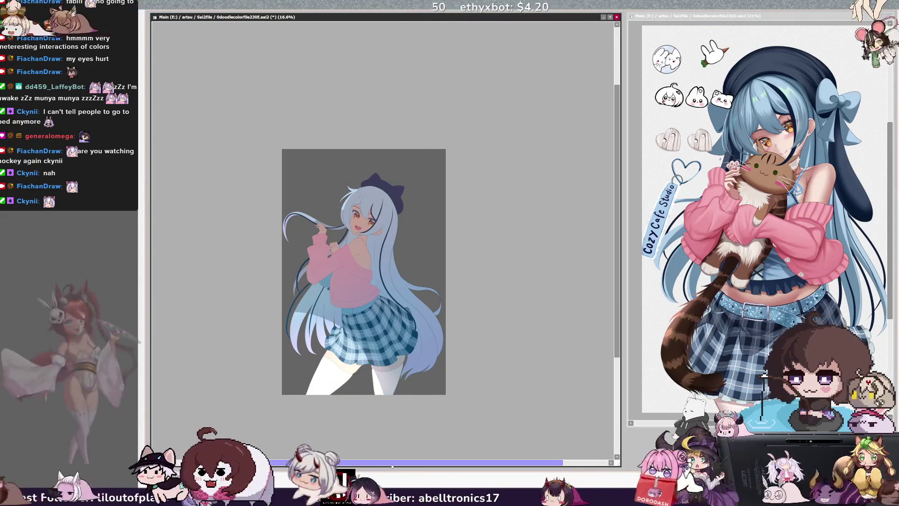
key(h)
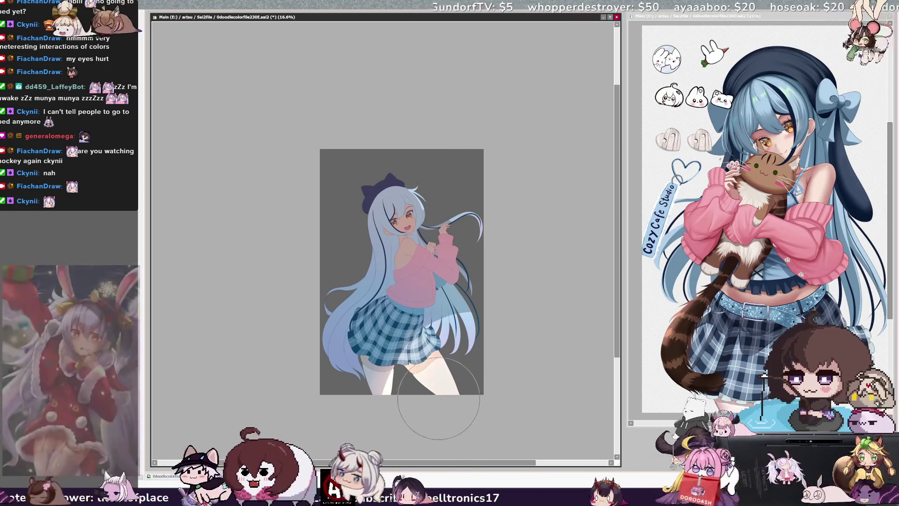
Flip the view back and zoom in from 16.6% to 29.7%
key(h)
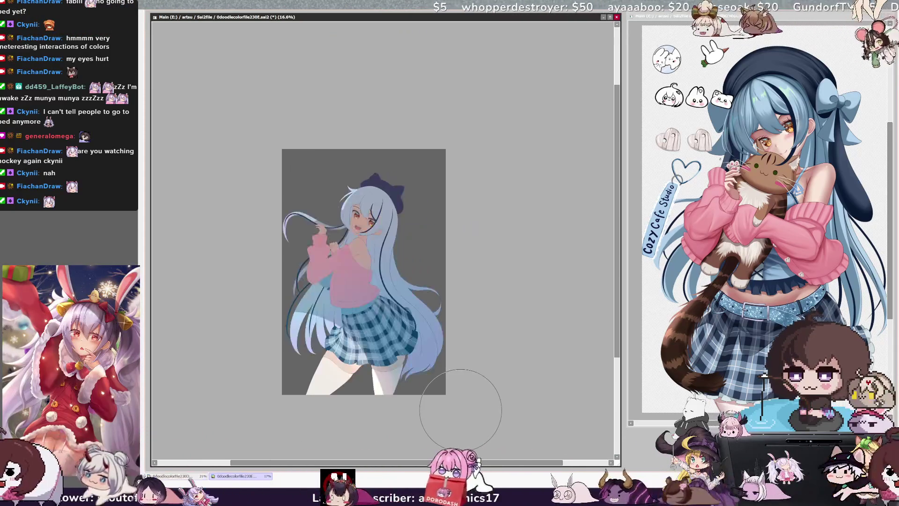
scroll(460, 410, up, 3)
scroll(431, 412, down, 2)
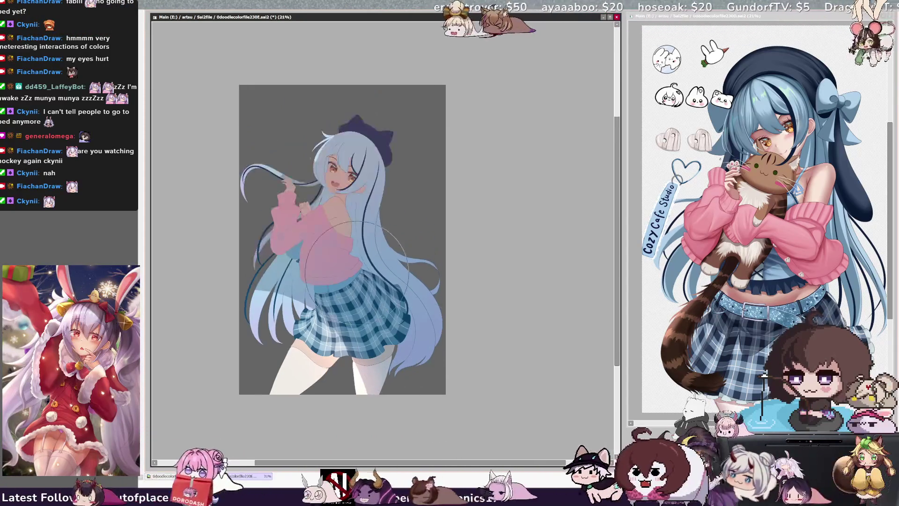
scroll(360, 276, up, 2)
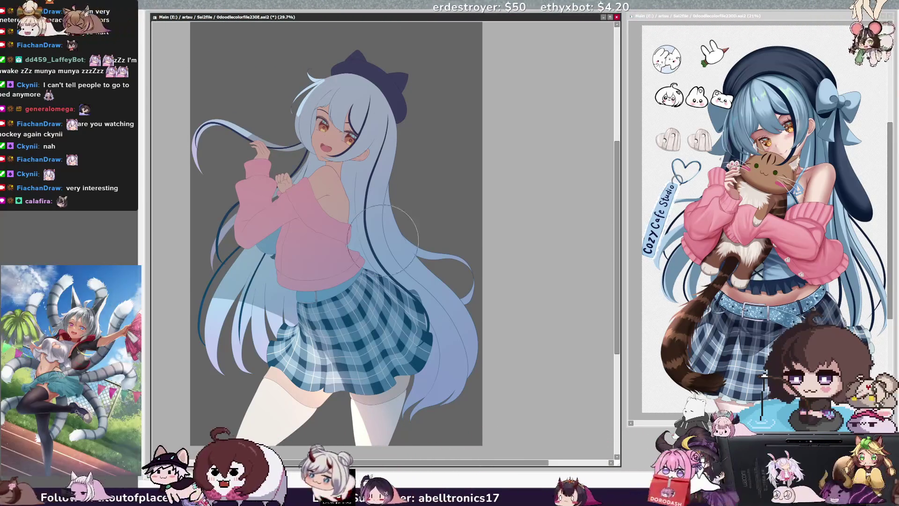
Zoom out to 25% to show the full figure, then adjust the brush size
key(minus)
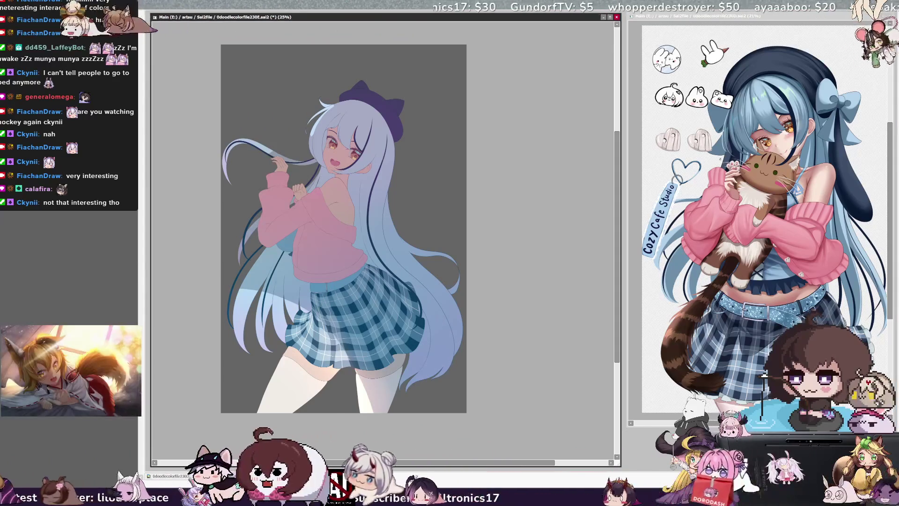
key(ctrl+alt)
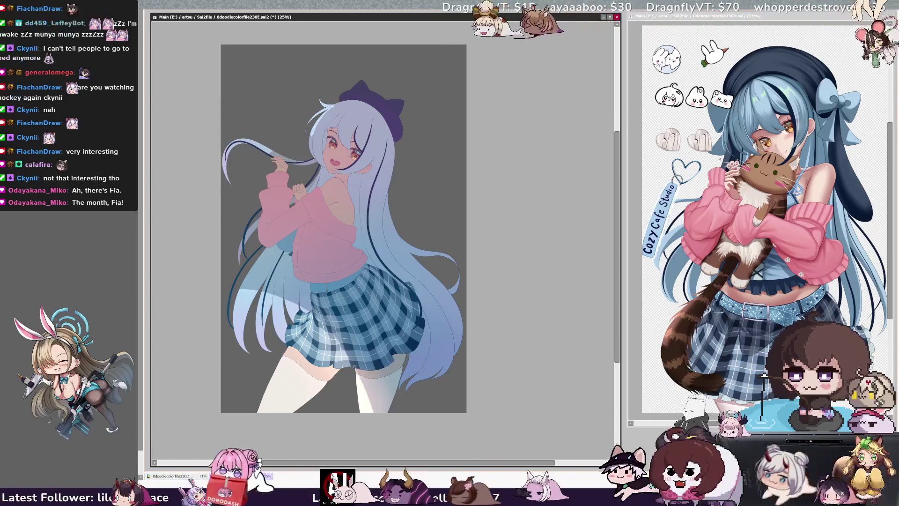
key(bracketleft)
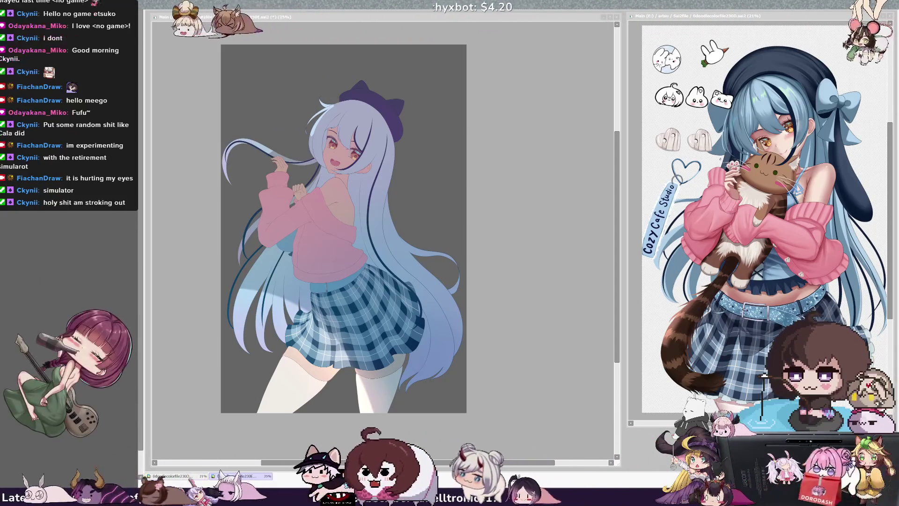
key(ctrl+shift+g)
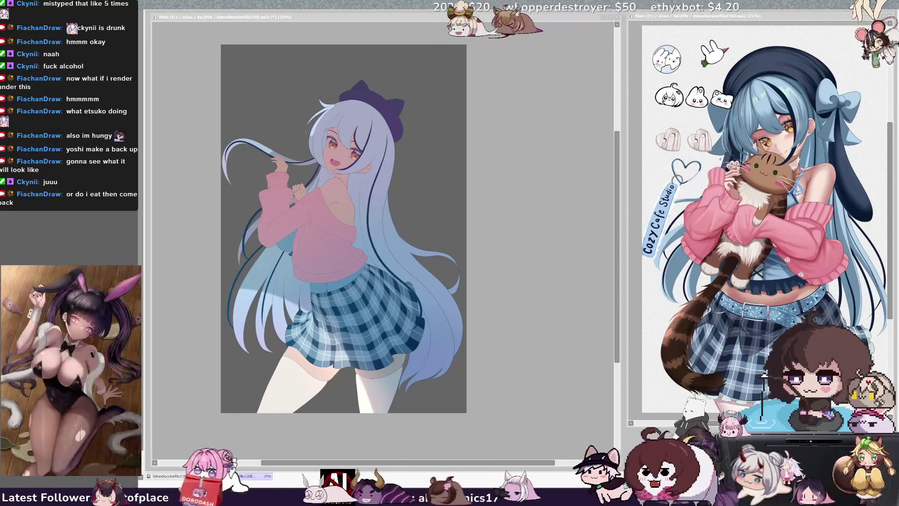
Compare darker hair and skirt shading, keeping the dark strands beside the face
key(alt+Tab)
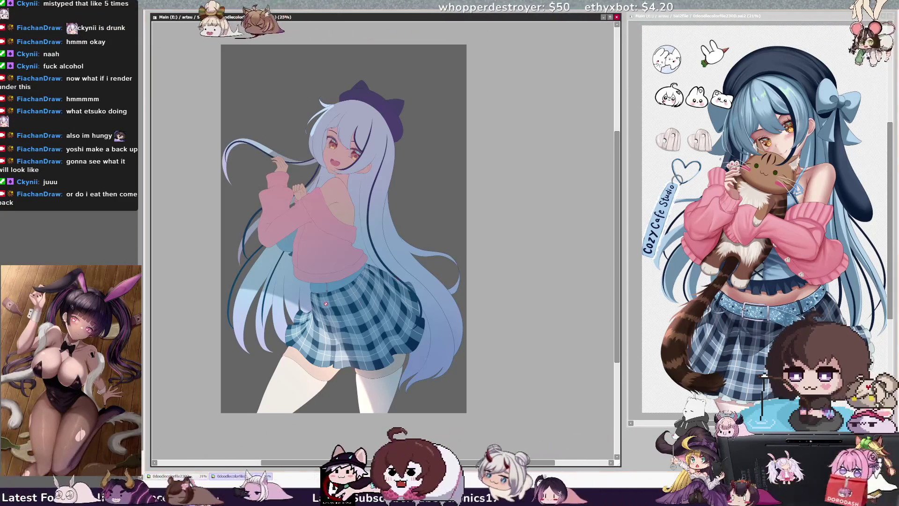
key(ctrl+z)
key(ctrl+y)
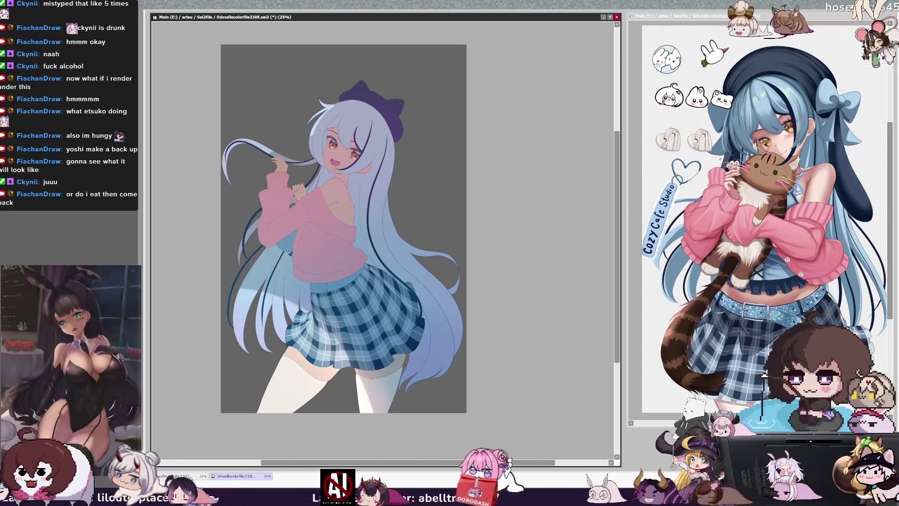
key(ctrl+z)
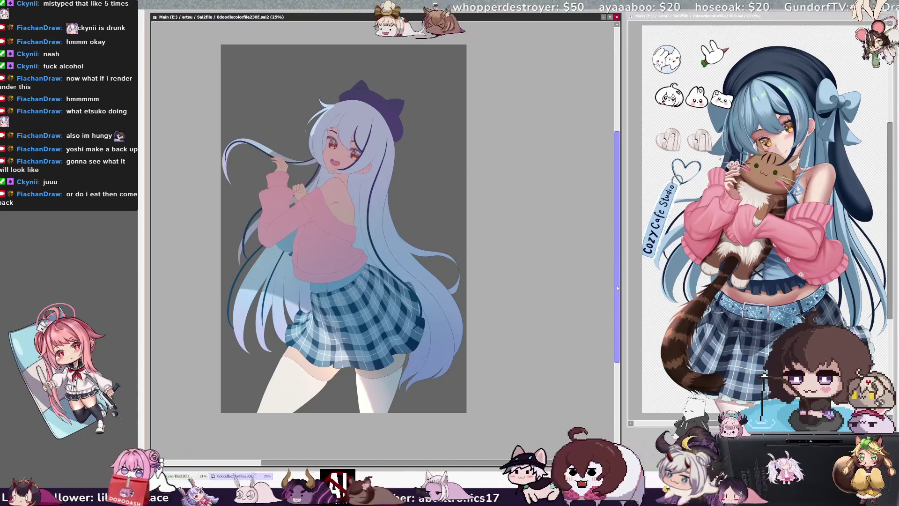
Save the drawing and repaint the hair strands beside the face with grey-blue shadow
scroll(618, 286, up, 3)
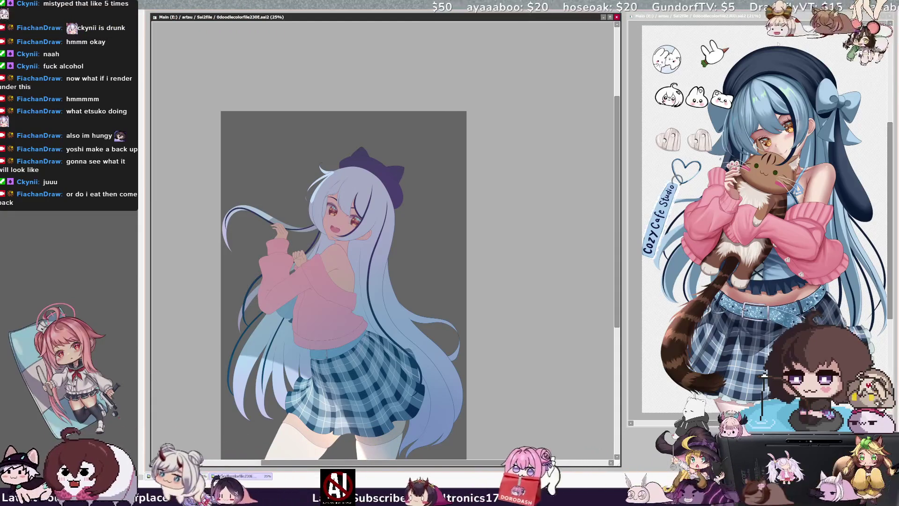
key(ctrl+Tab)
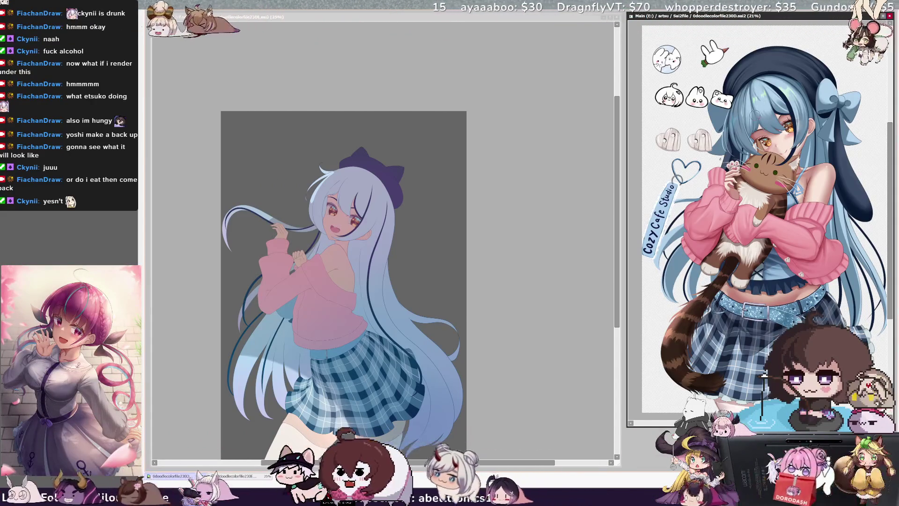
click(287, 341)
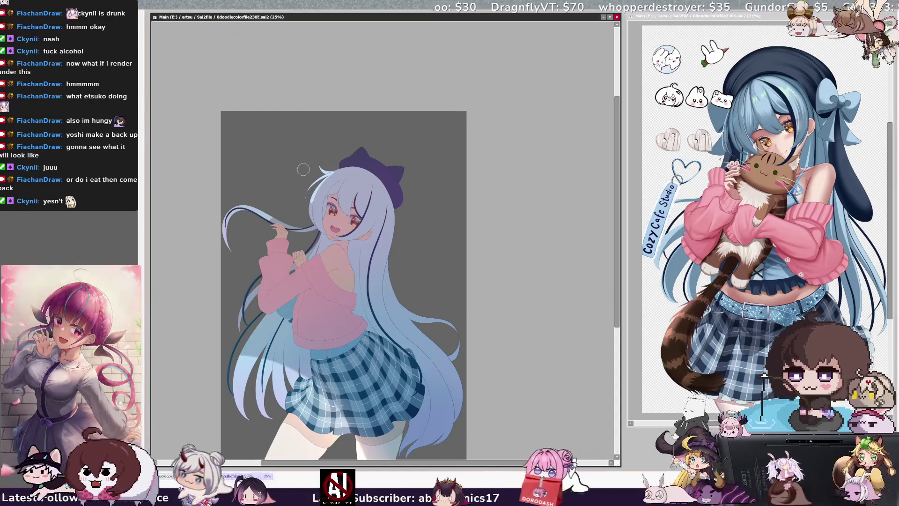
key(ctrl+s)
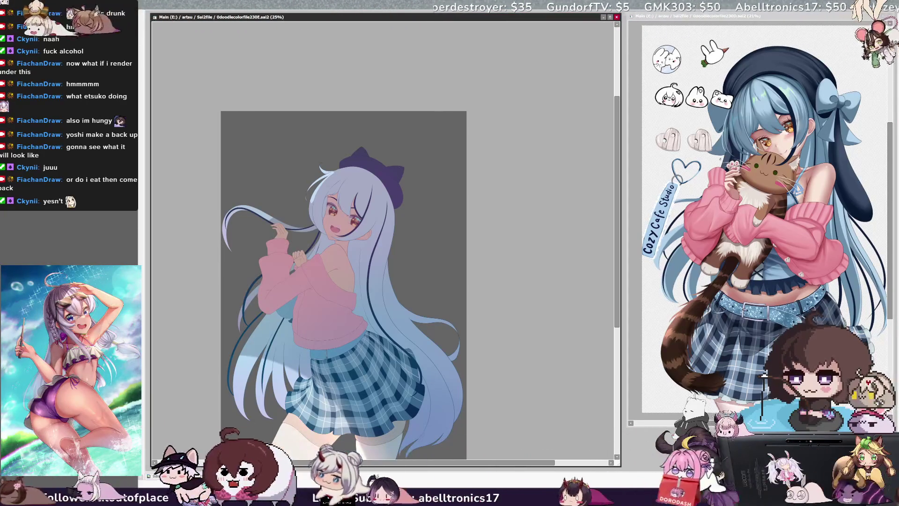
drag(327, 173, 318, 243)
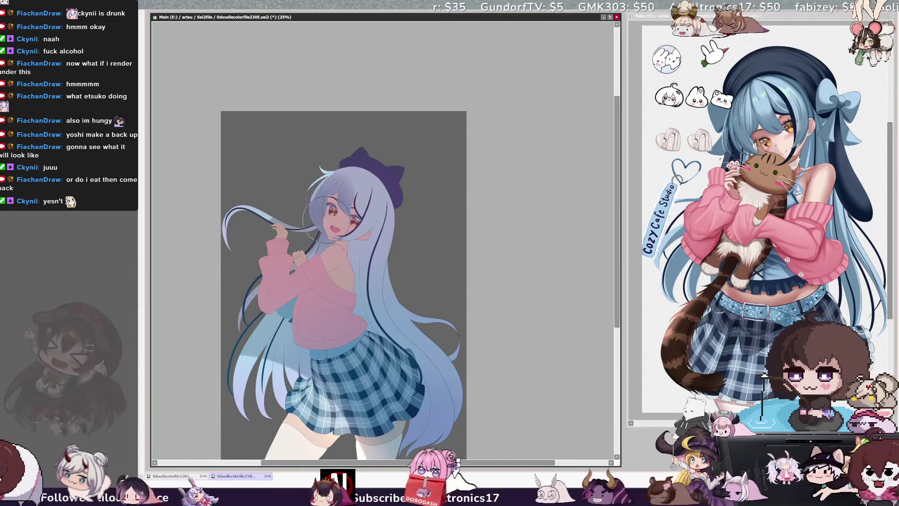
Save the drawing and zoom in on the hair beside the girl's back
key(ctrl+s)
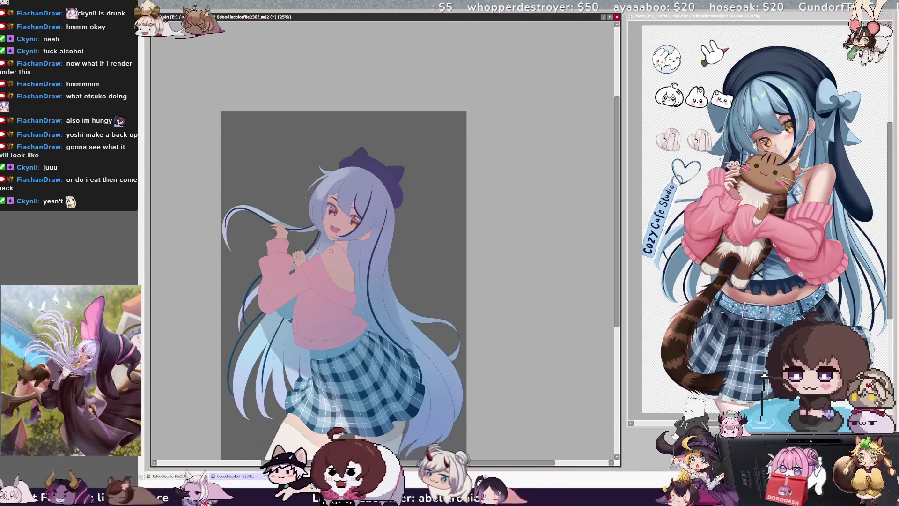
scroll(246, 55, up, 1)
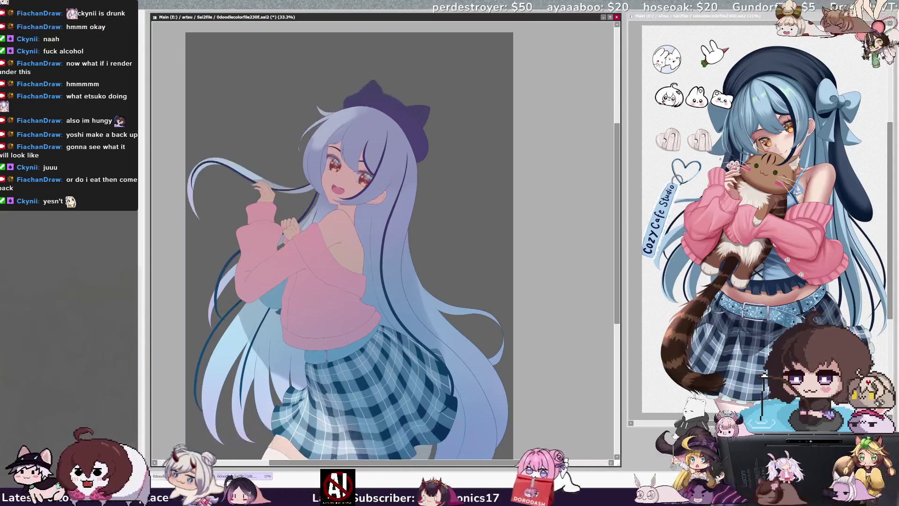
scroll(585, 184, up, 2)
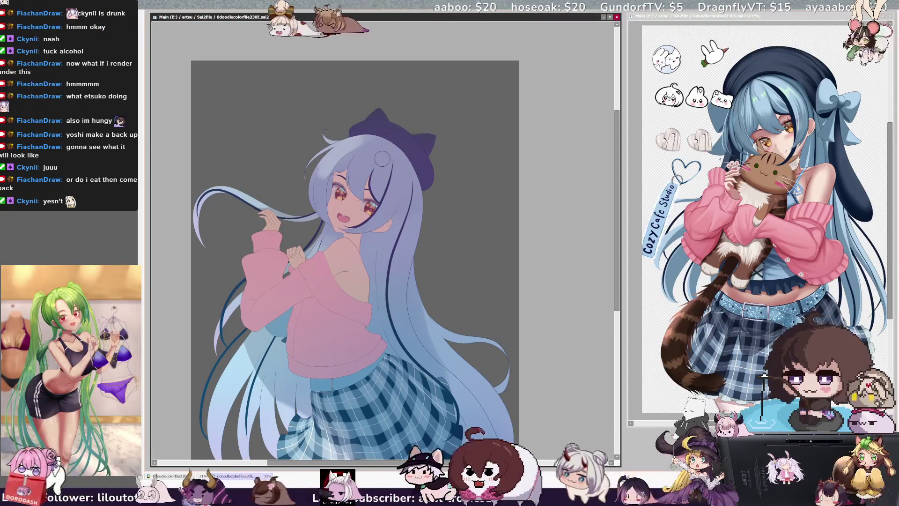
With a smaller brush, airbrush faint pinkish shading on the hair right of the back, then flip the view
key(bracketleft)
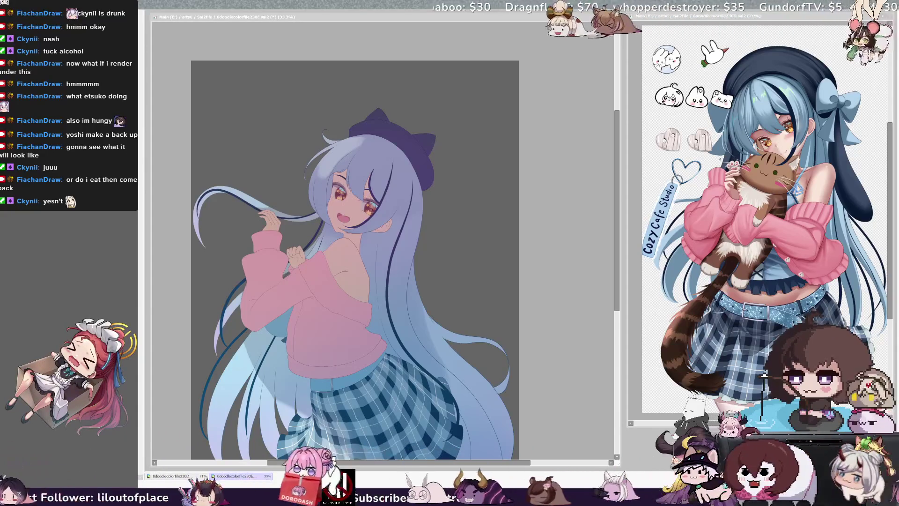
click(366, 142)
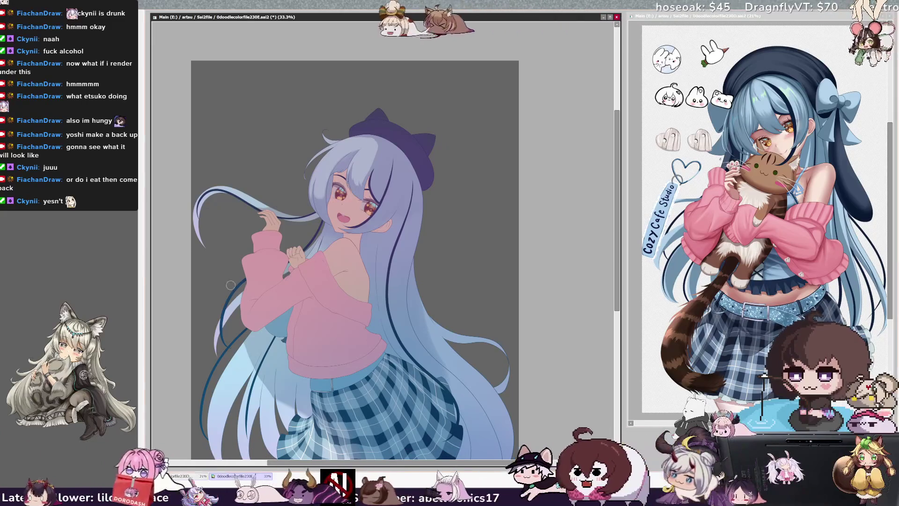
mouse_move(426, 286)
mouse_down()
mouse_move(431, 323)
mouse_move(430, 306)
mouse_up()
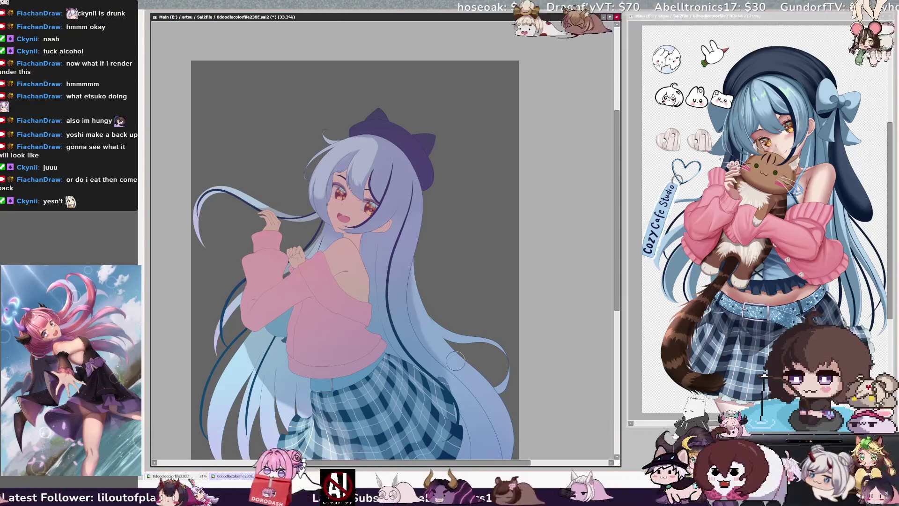
key(h)
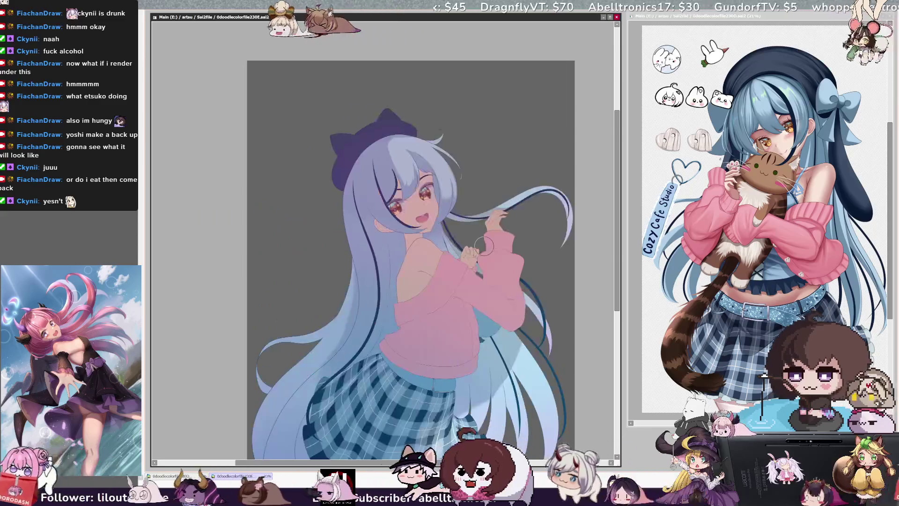
key(ctrl+minus)
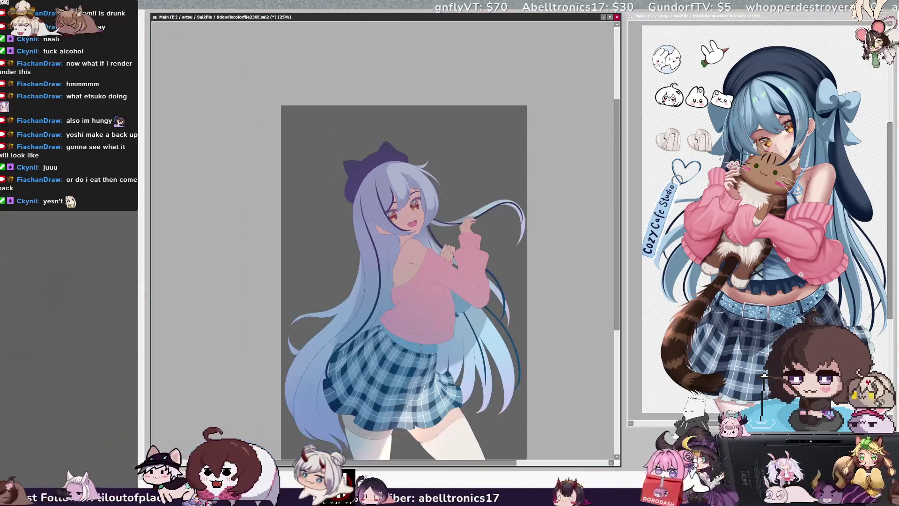
key(Delete)
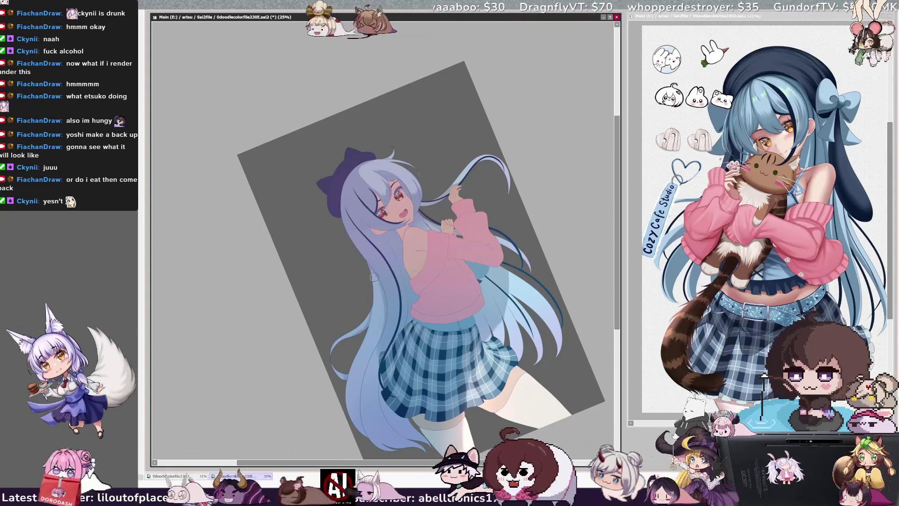
key(Delete)
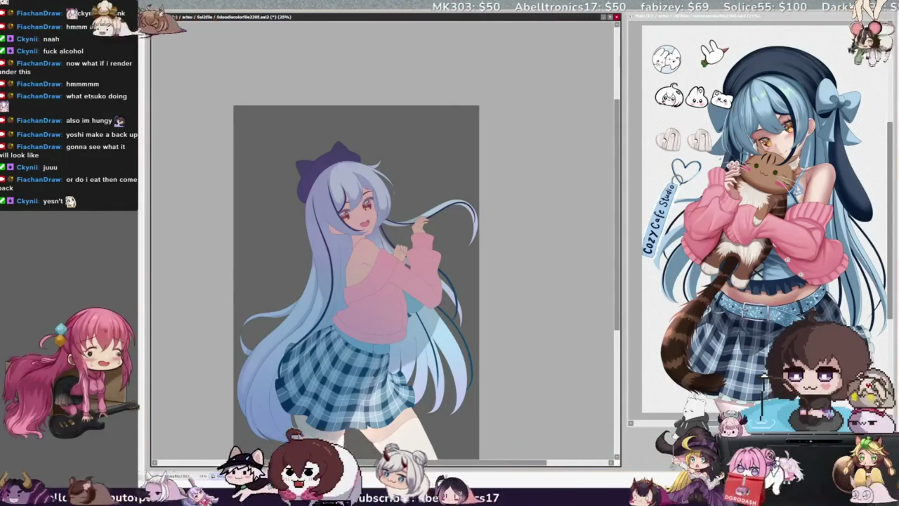
key(bracketright)
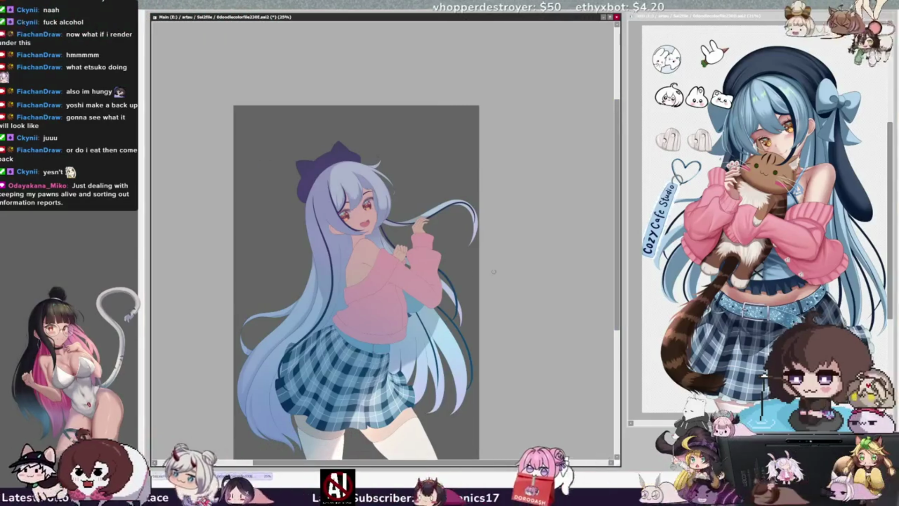
scroll(494, 271, up, 3)
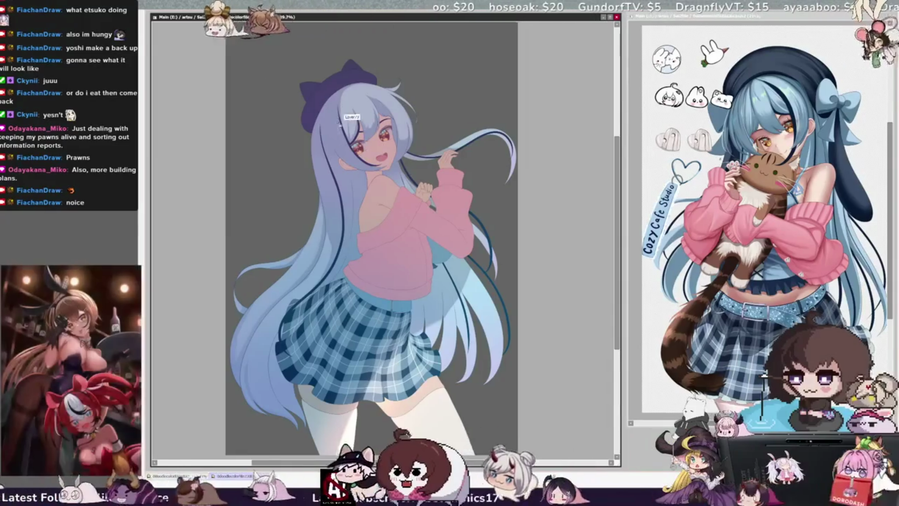
Enlarge the brush and flip the canvas view horizontally to check the hair colours
key(bracketright)
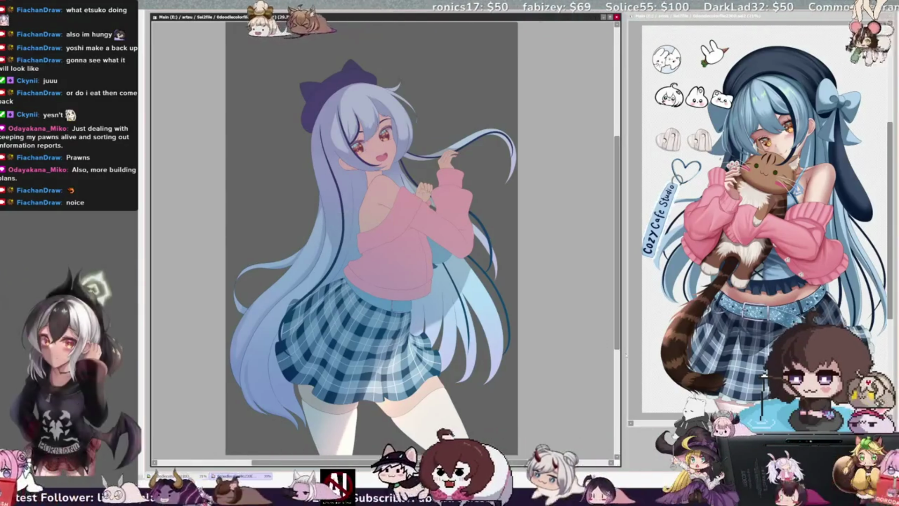
key(h)
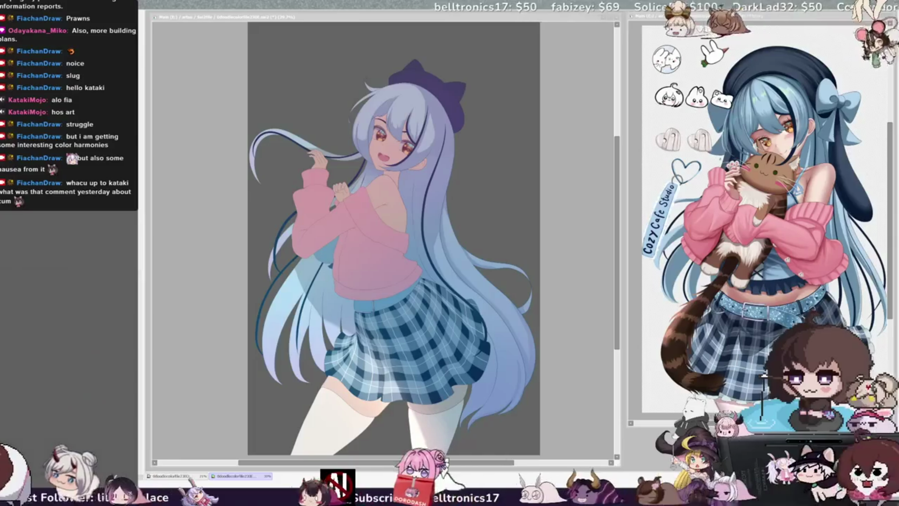
click(497, 155)
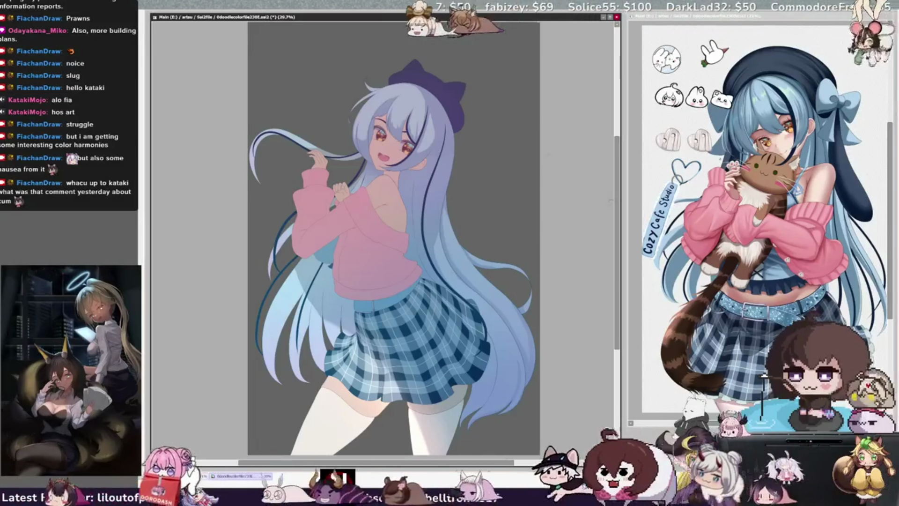
scroll(393, 239, up, 2)
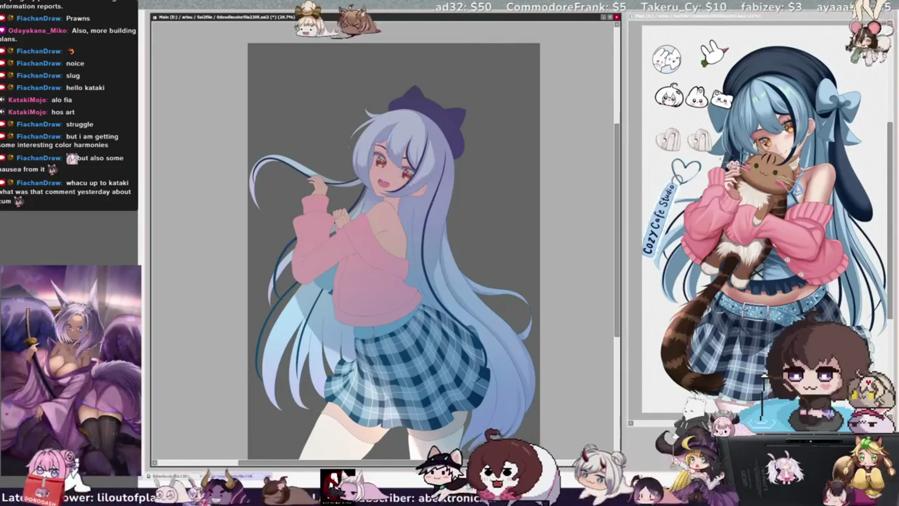
ctrl+shift+click(436, 169)
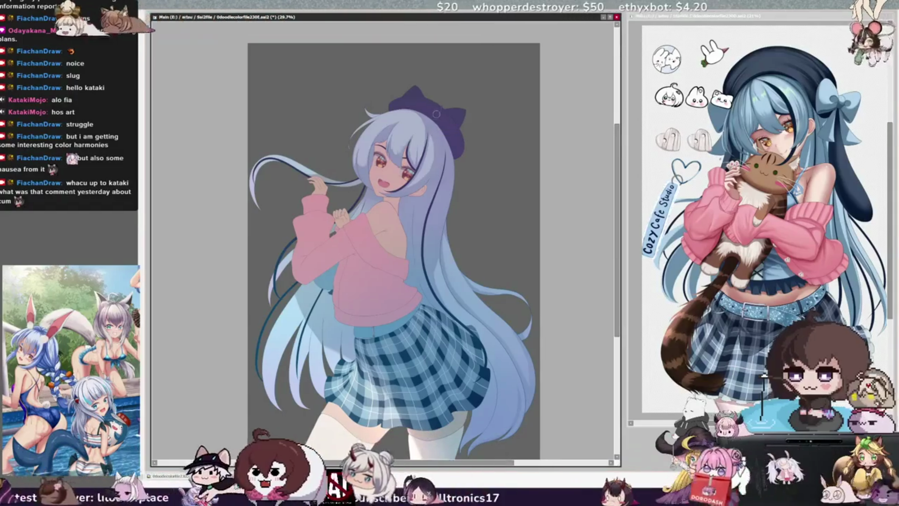
key(bracketleft)
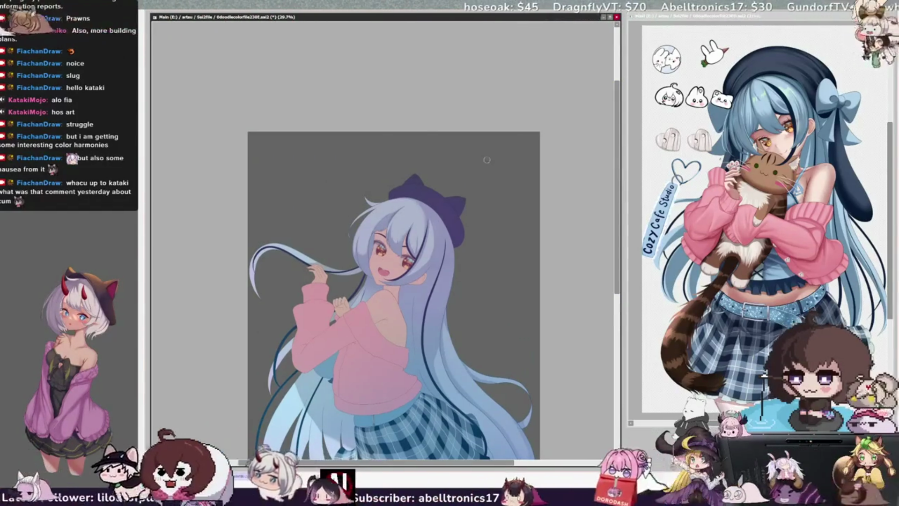
key(Delete)
key(ctrl+plus)
key(ctrl+plus)
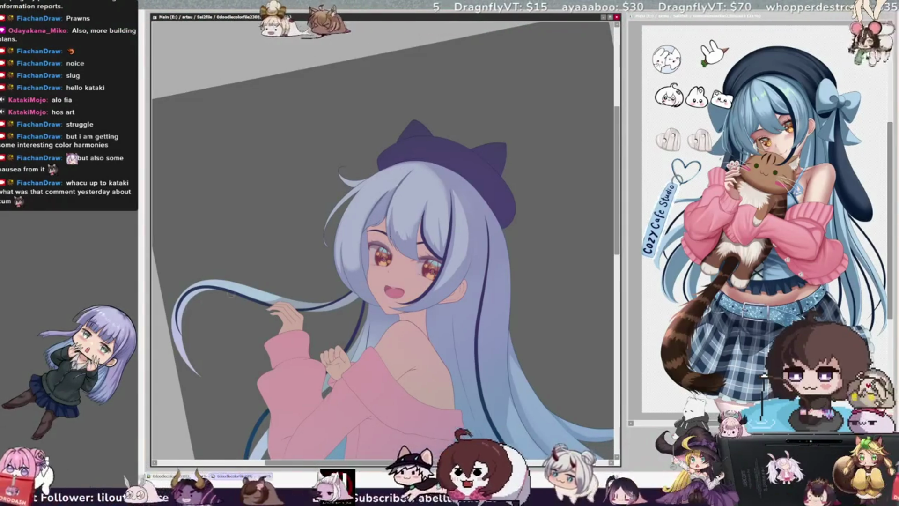
key(bracketright)
key(bracketright)
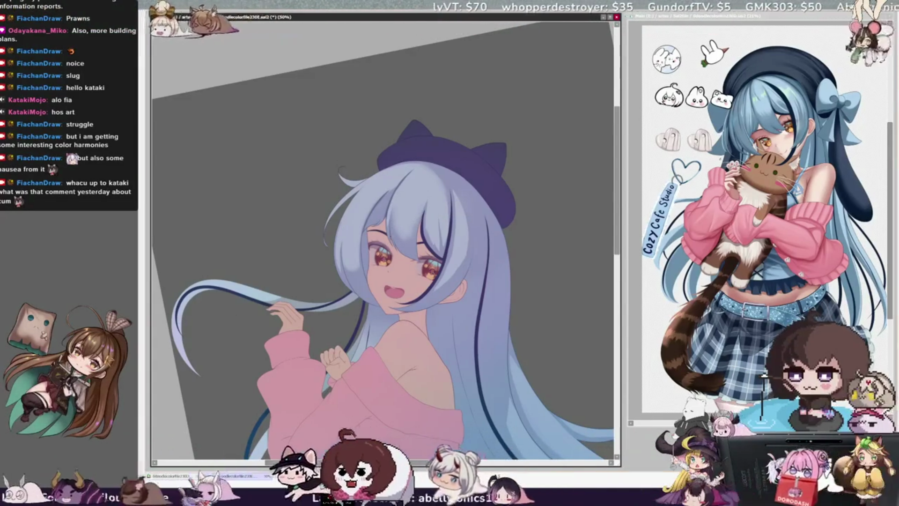
key(bracketright)
key(bracketright)
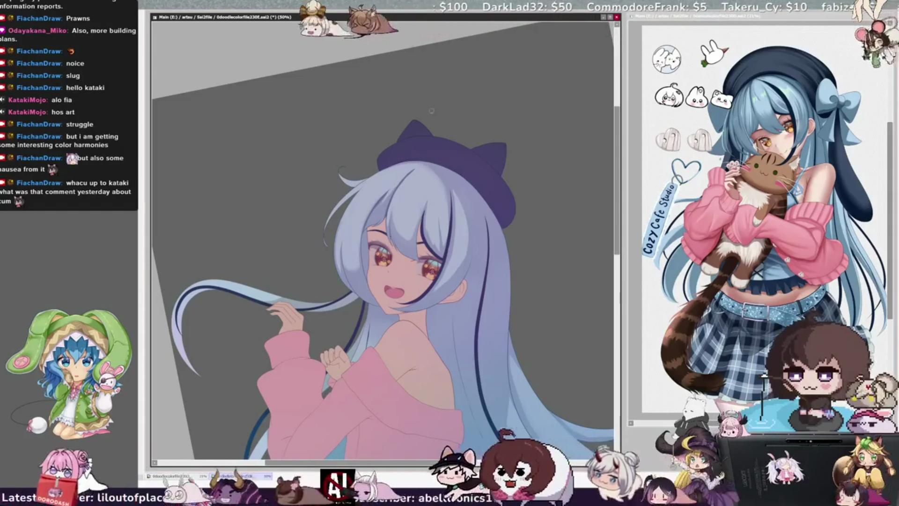
key(h)
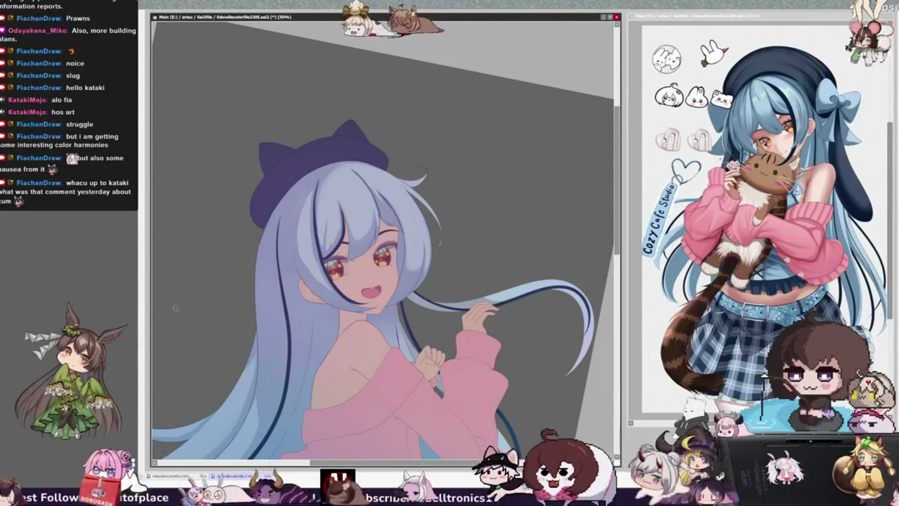
key(h)
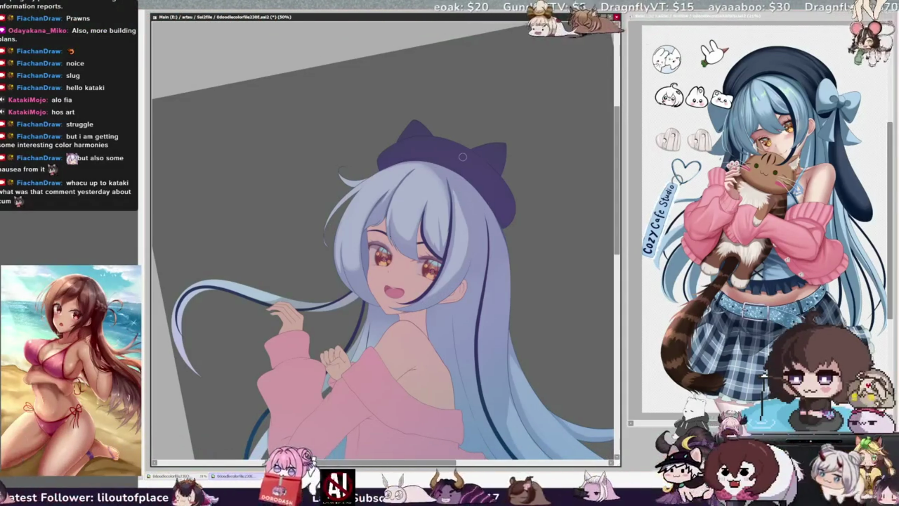
Zoom out to 25%, reset the rotation and scroll so the whole figure stands upright
key(minus)
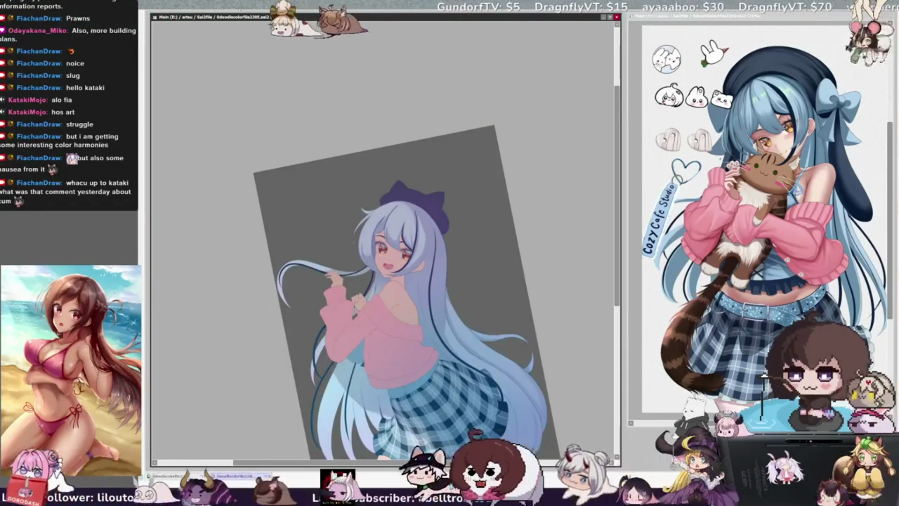
key(End)
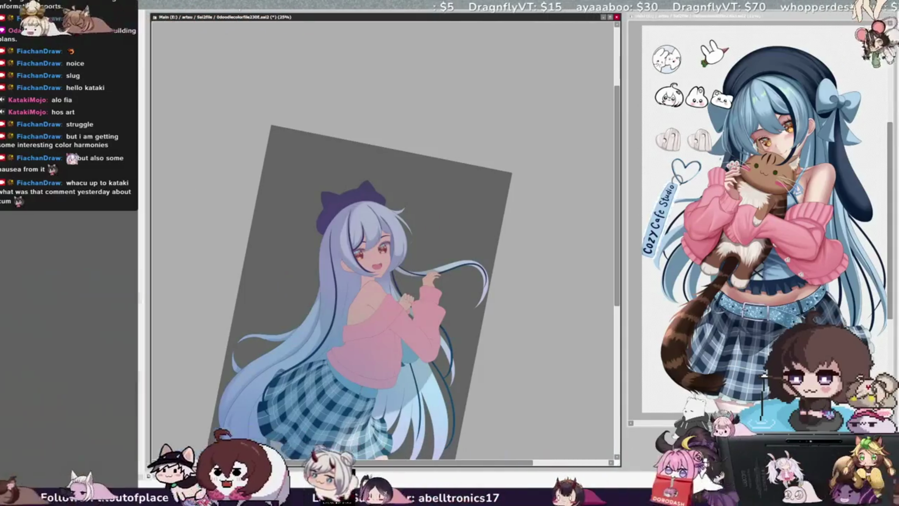
key(Insert)
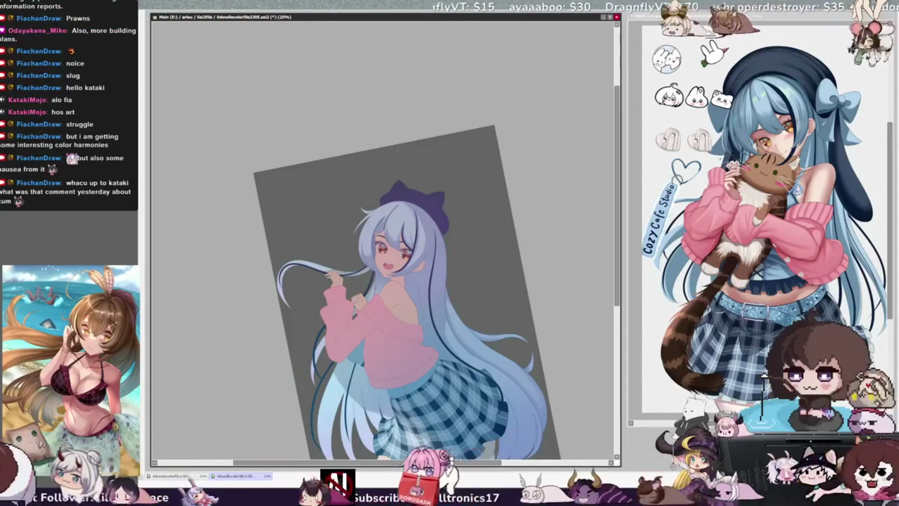
key(Home)
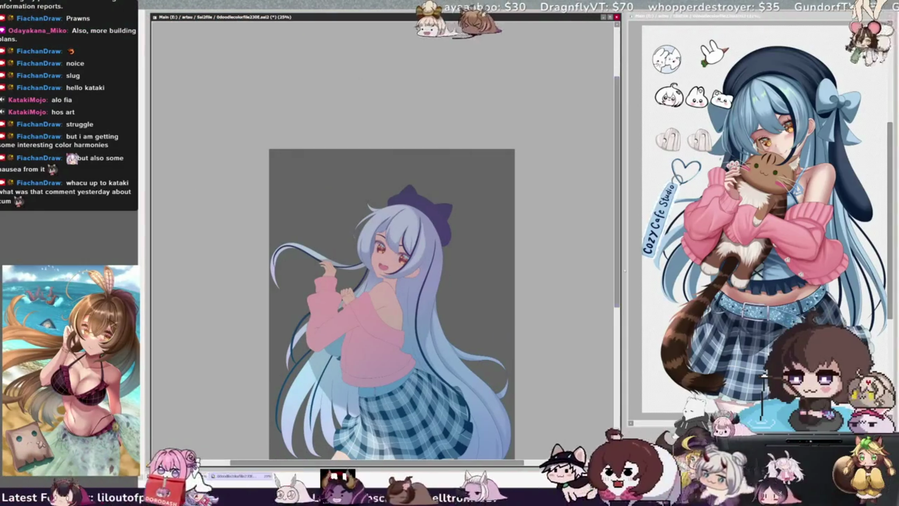
scroll(190, 315, down, 3)
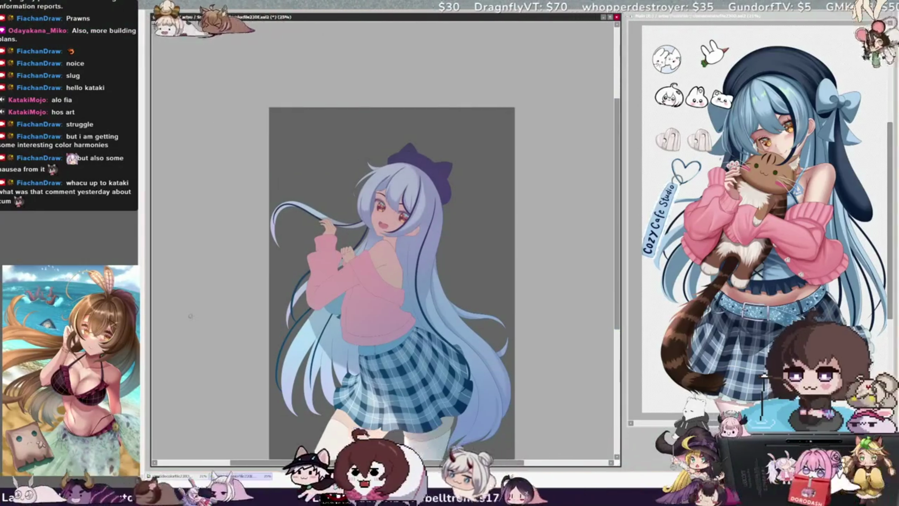
Remove the bright blue tint from the hair and draw a darker strand line down it
key(ctrl+z)
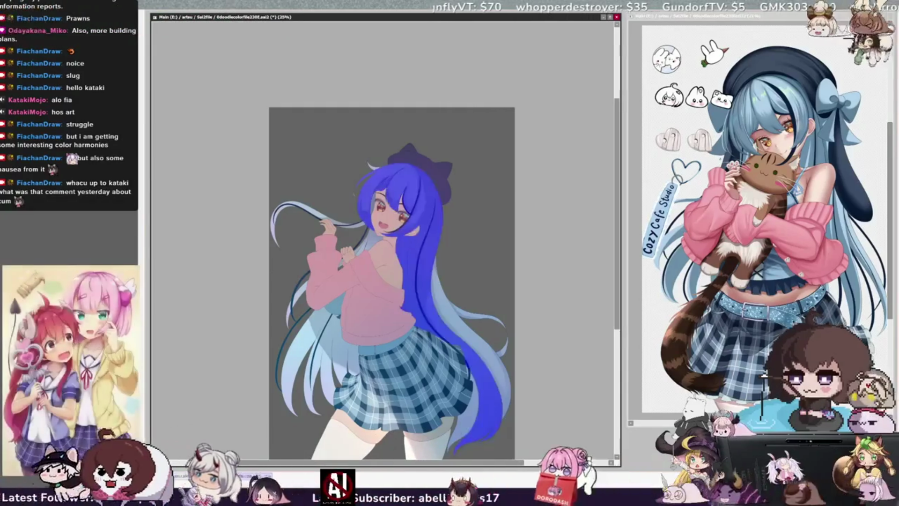
key(ctrl+d)
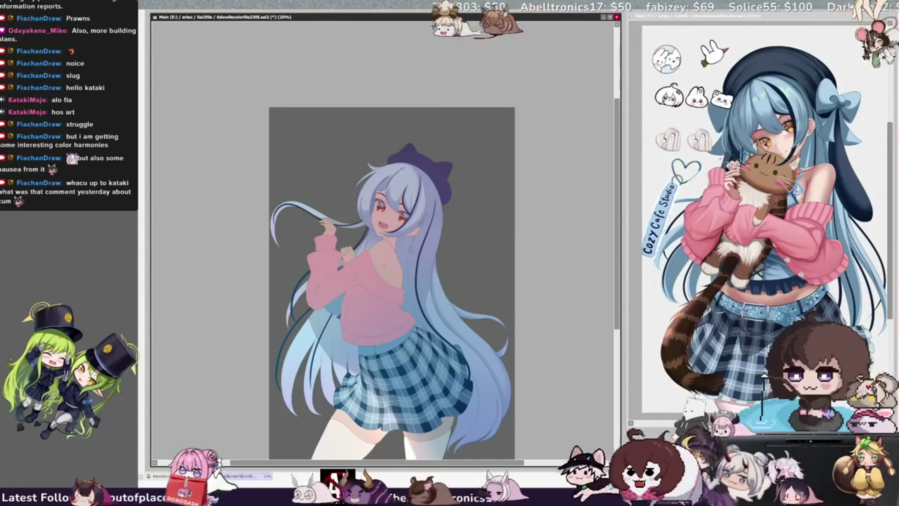
drag(412, 270, 424, 331)
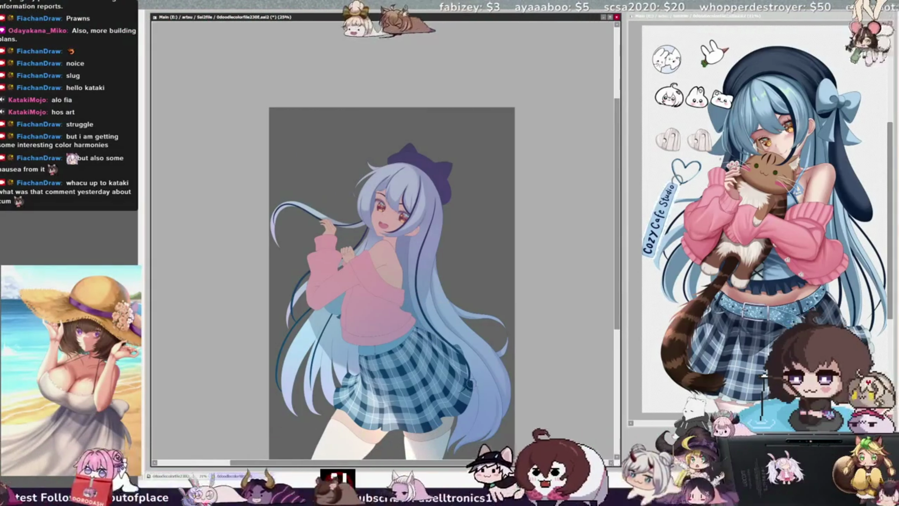
Flip the full-figure view horizontally, then enlarge the brush by three size steps
key(h)
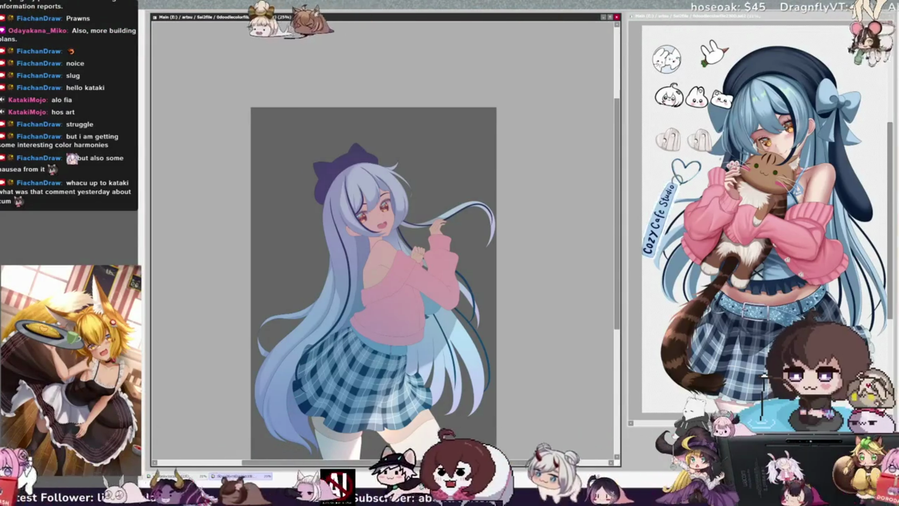
key(bracketright)
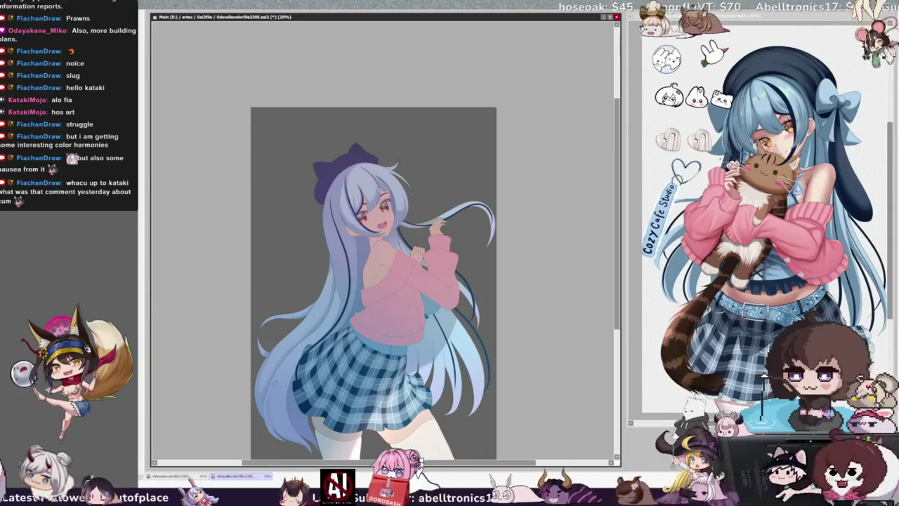
key(bracketright)
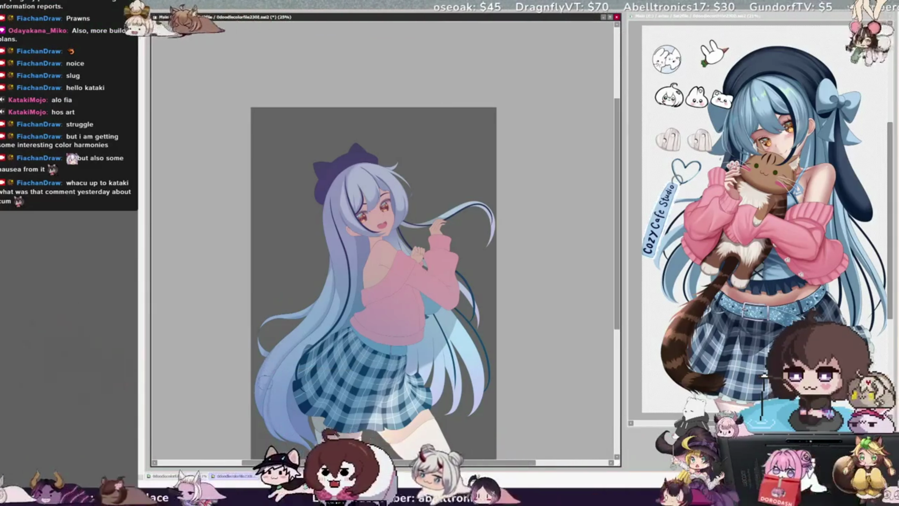
key(bracketright)
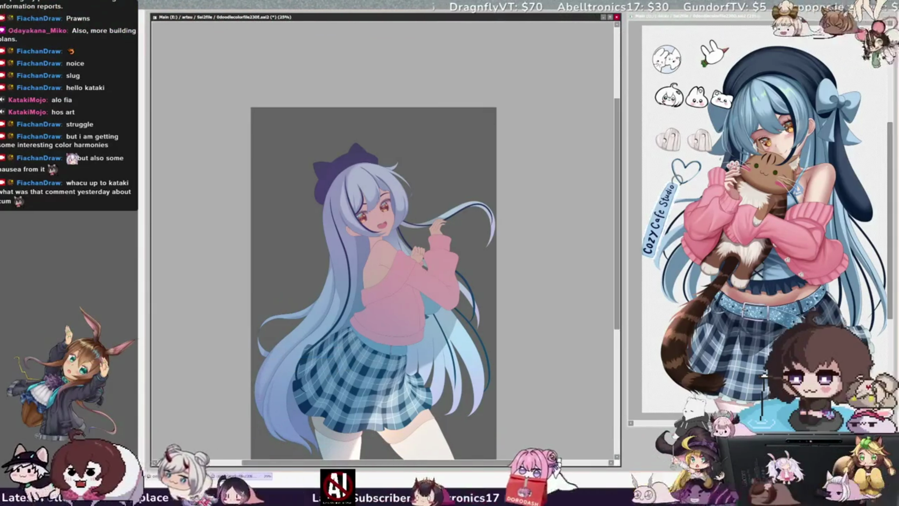
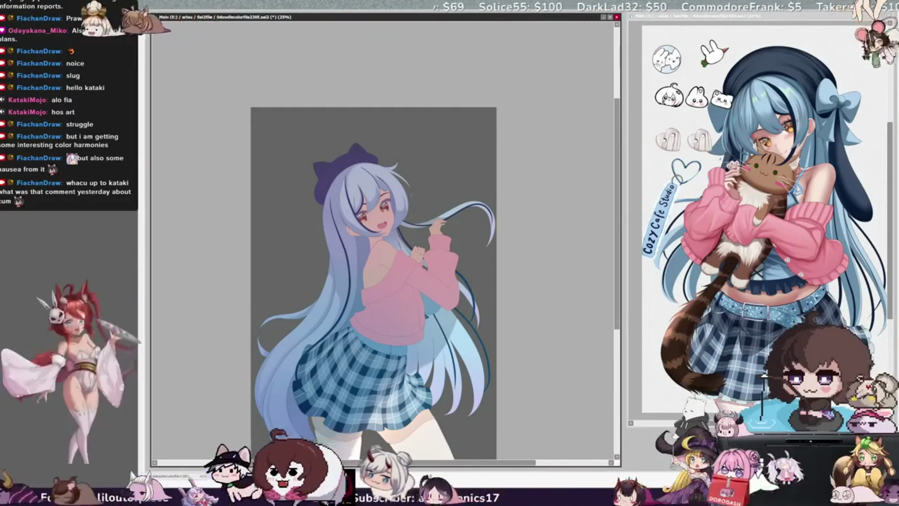
Tilt the view to check the drawing, pick the layer underneath, then straighten the view
key(Delete)
key(Delete)
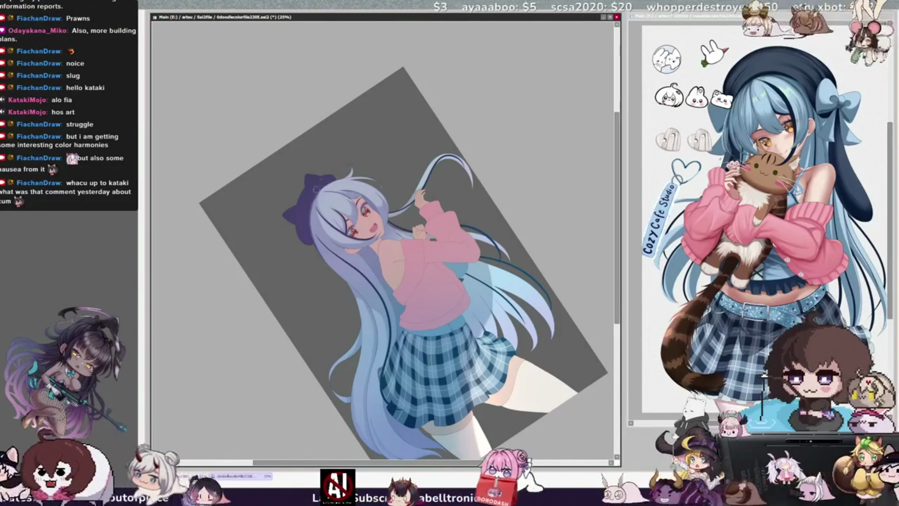
ctrl+shift+click(312, 205)
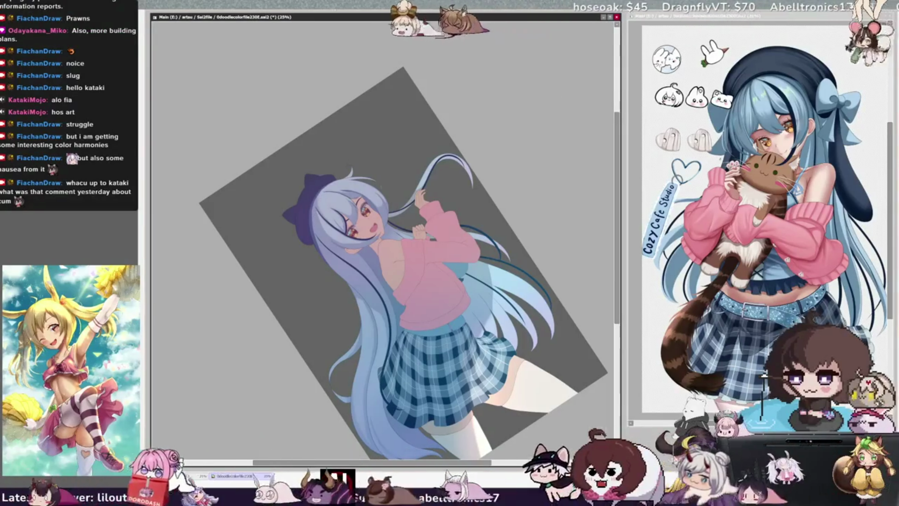
key(Home)
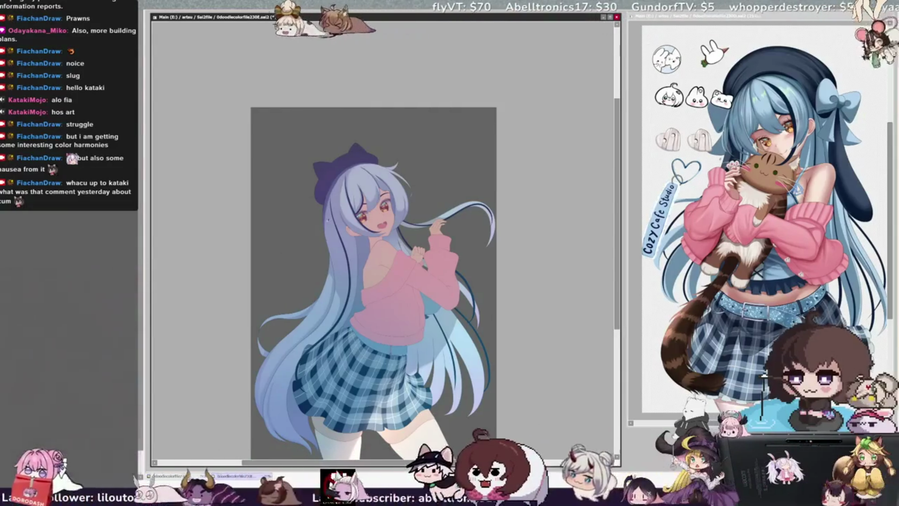
Resize the brush and rotate the canvas view about 120° sideways
key(bracketleft)
key(bracketleft)
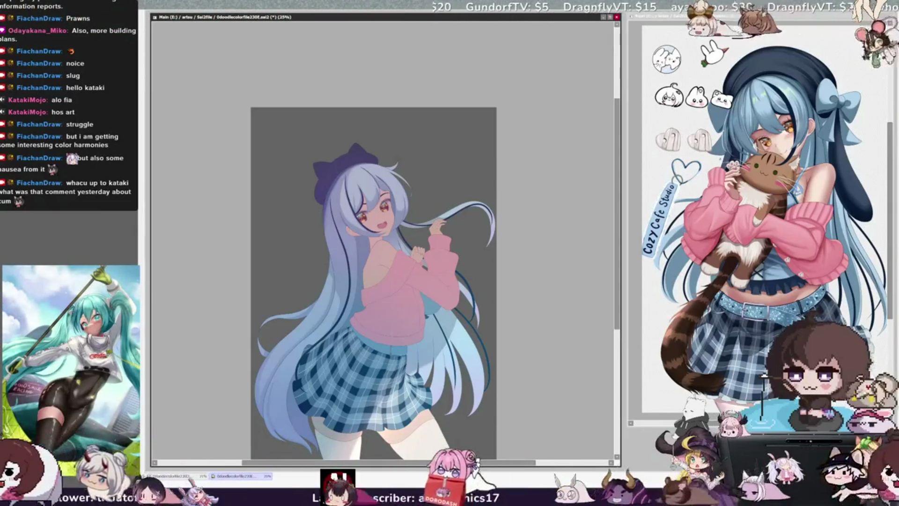
drag(234, 212, 287, 176)
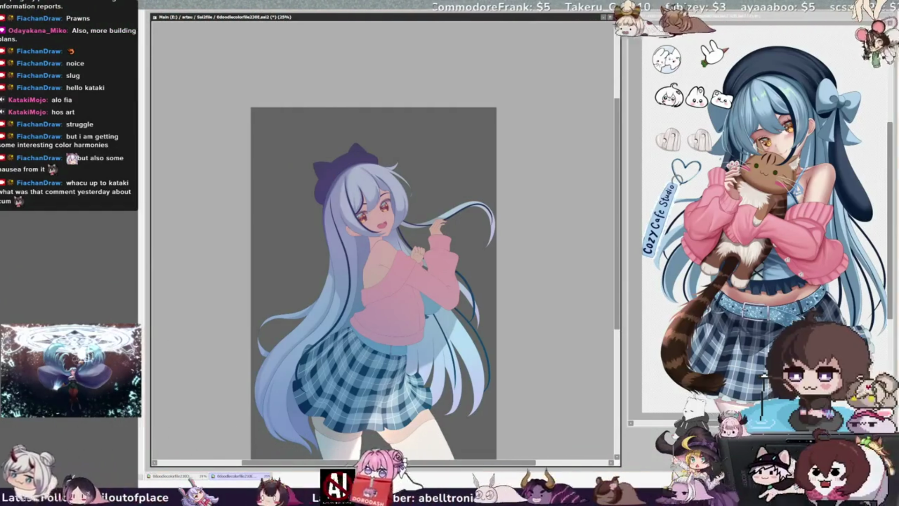
key(Delete)
key(Delete)
key(Delete)
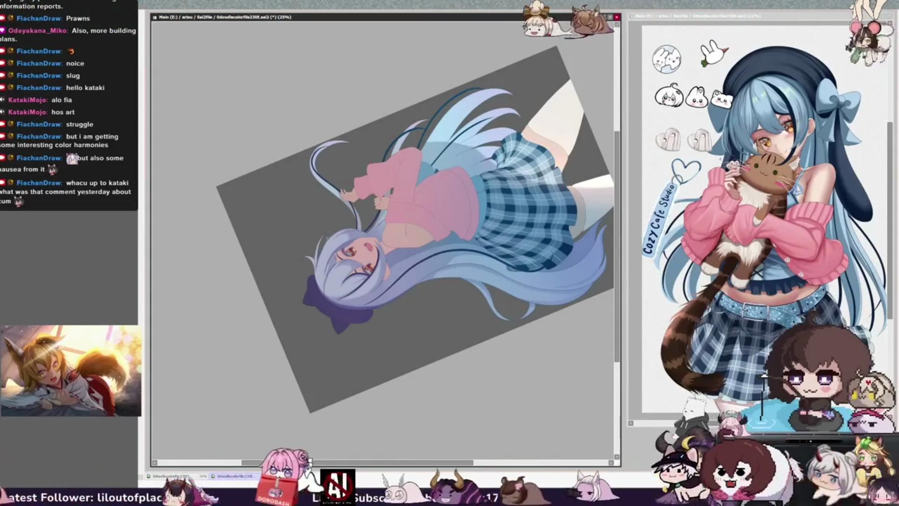
Enlarge the brush slightly, reset the rotation upright, and mirror the canvas horizontally
key(bracketright)
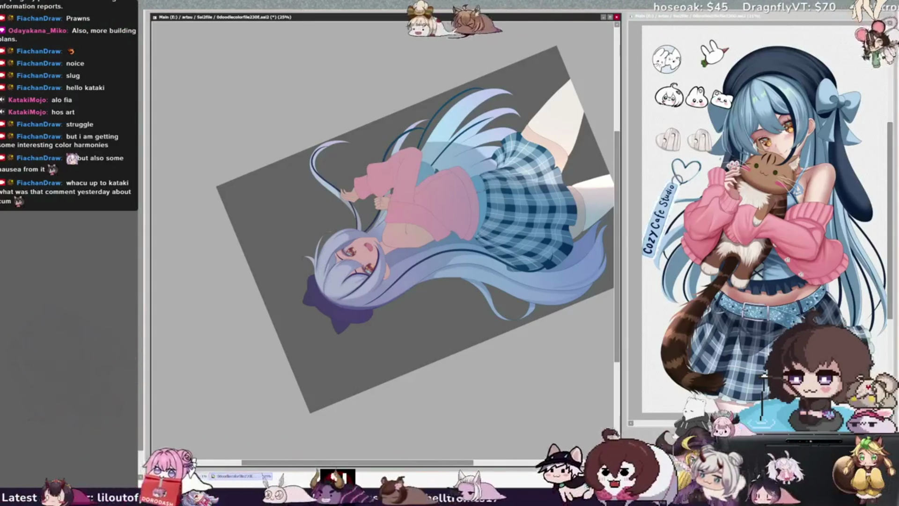
key(Home)
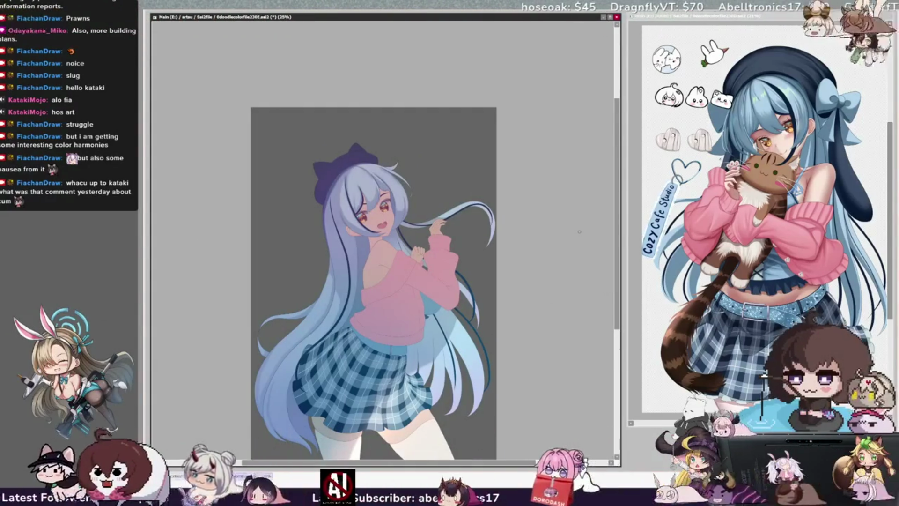
key(h)
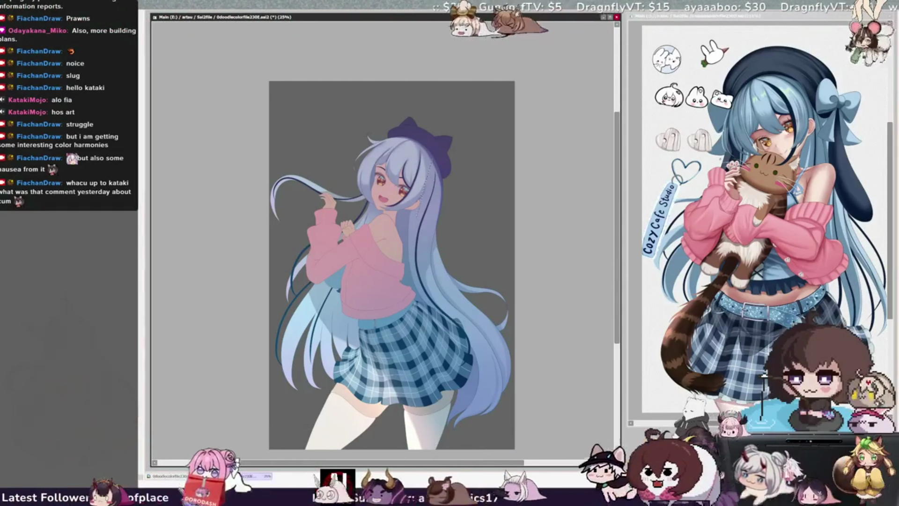
Lasso the right hair edge and stretch its bottom outward, then begin transforming the eye area
mouse_move(435, 424)
mouse_down()
mouse_move(503, 375)
mouse_move(473, 136)
mouse_move(459, 113)
mouse_up()
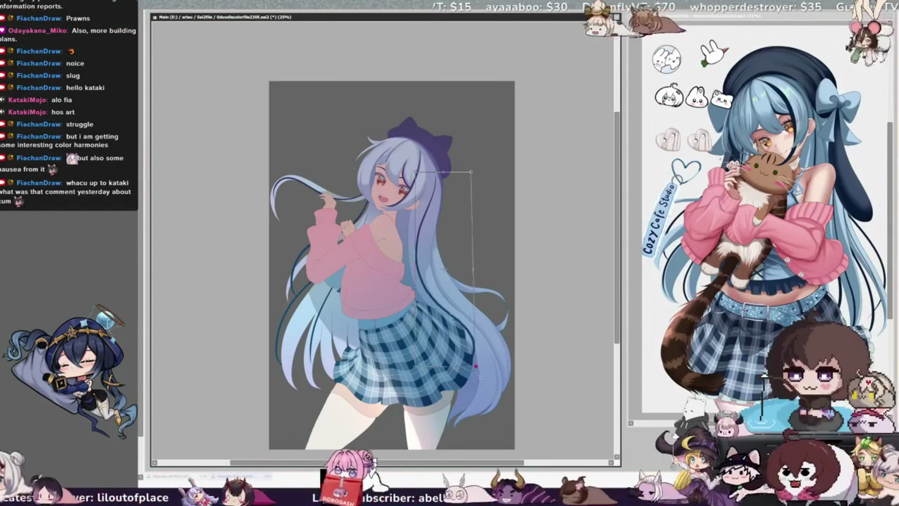
drag(475, 365, 489, 370)
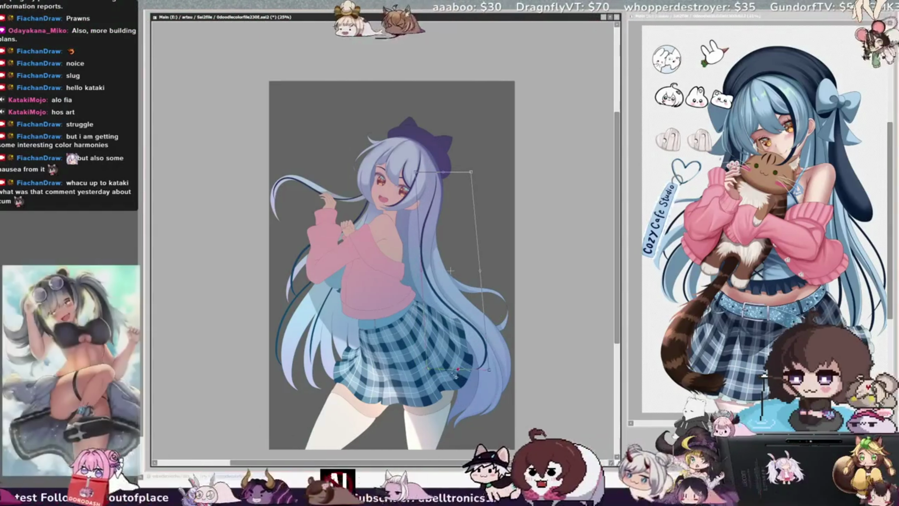
key(Return)
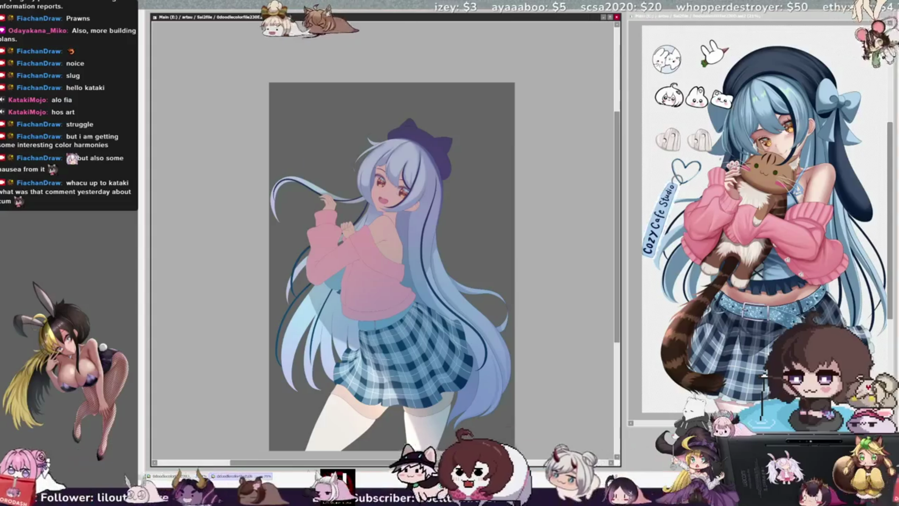
key(ctrl+t)
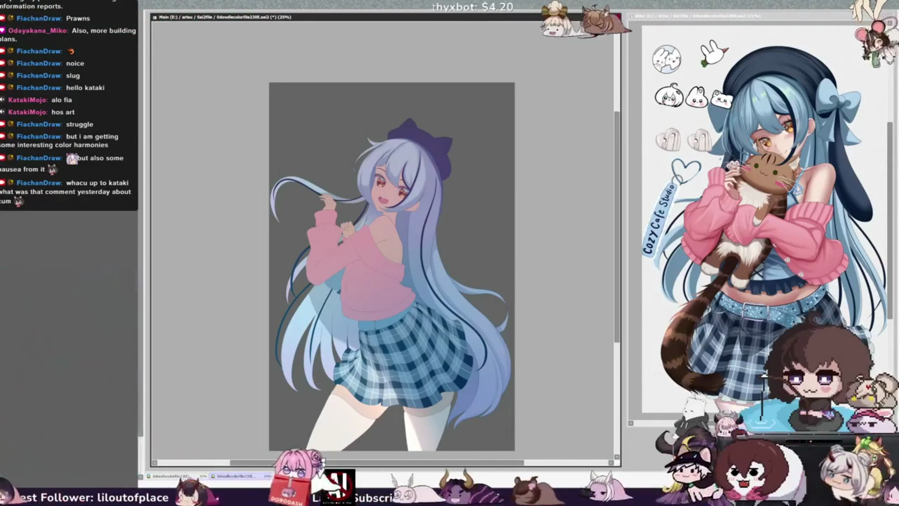
key(ctrl+z)
key(ctrl+y)
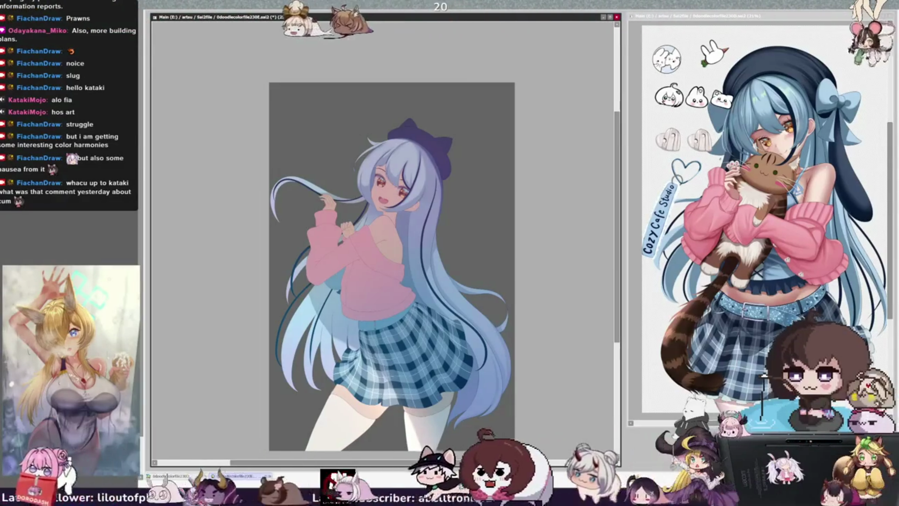
key(ctrl+y)
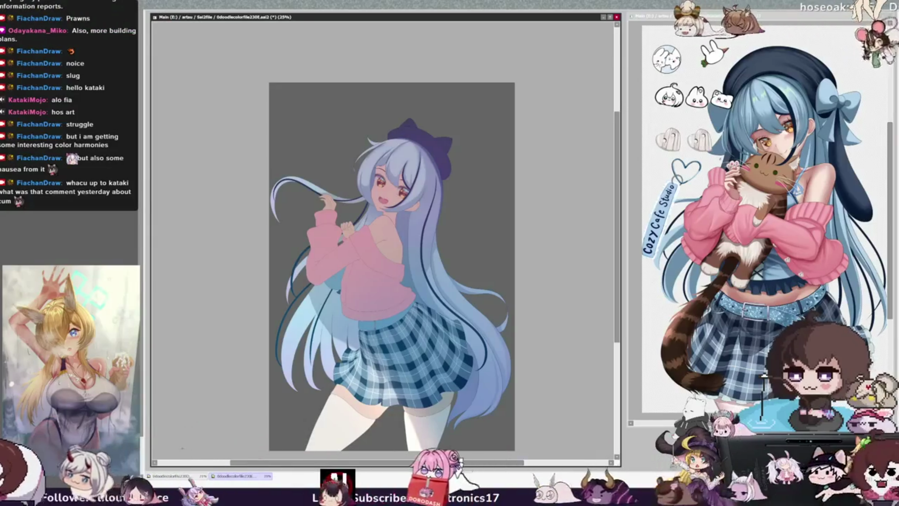
key(ctrl+Tab)
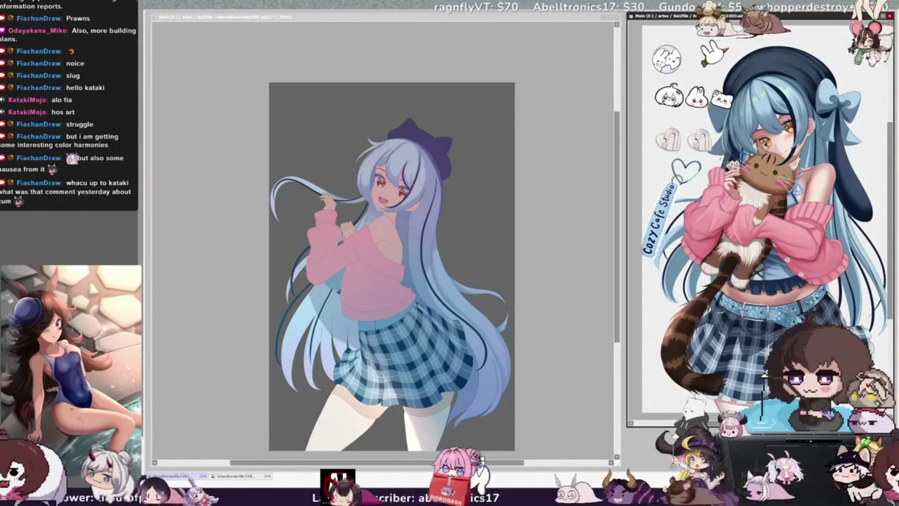
click(327, 17)
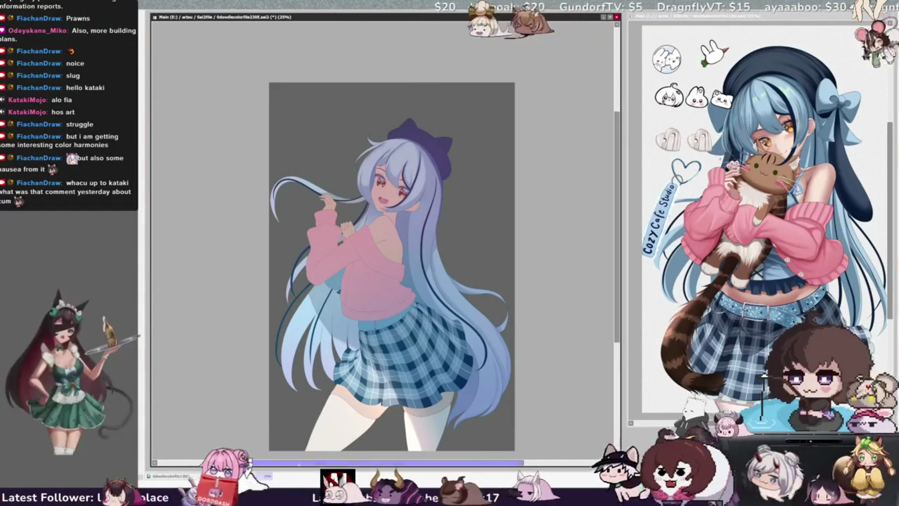
Shift the view slightly left and enlarge the brush by six size steps
drag(384, 281, 361, 281)
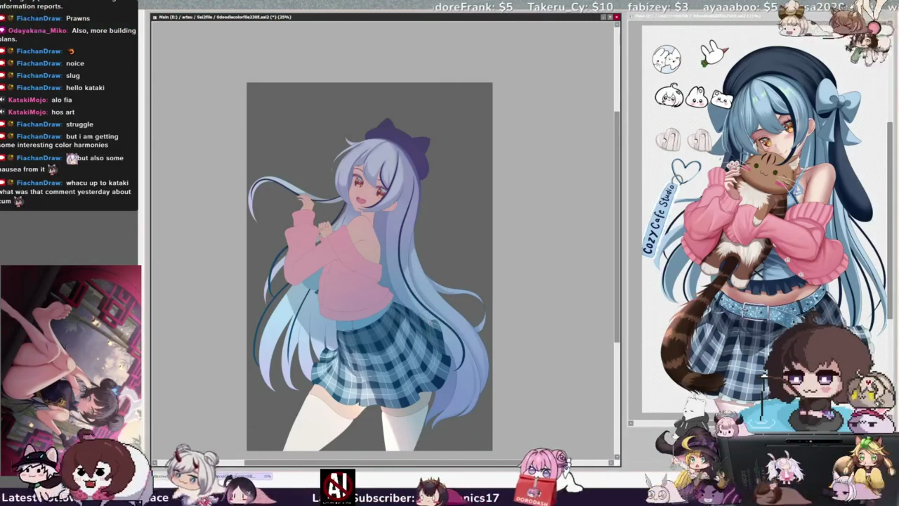
key(bracketright)
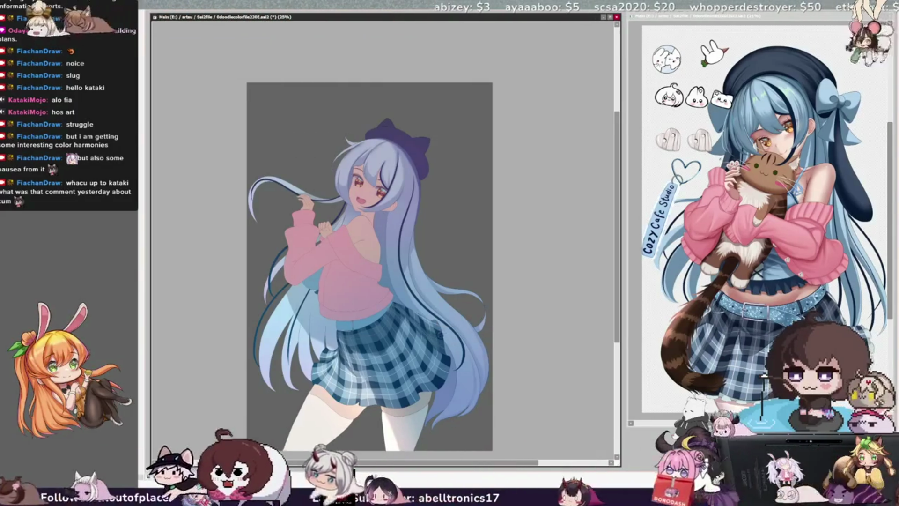
key(bracketright)
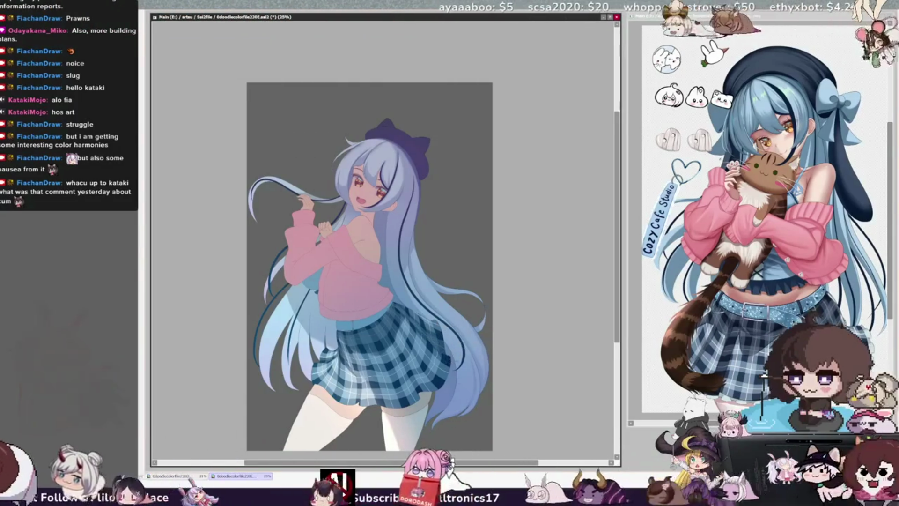
key(bracketright)
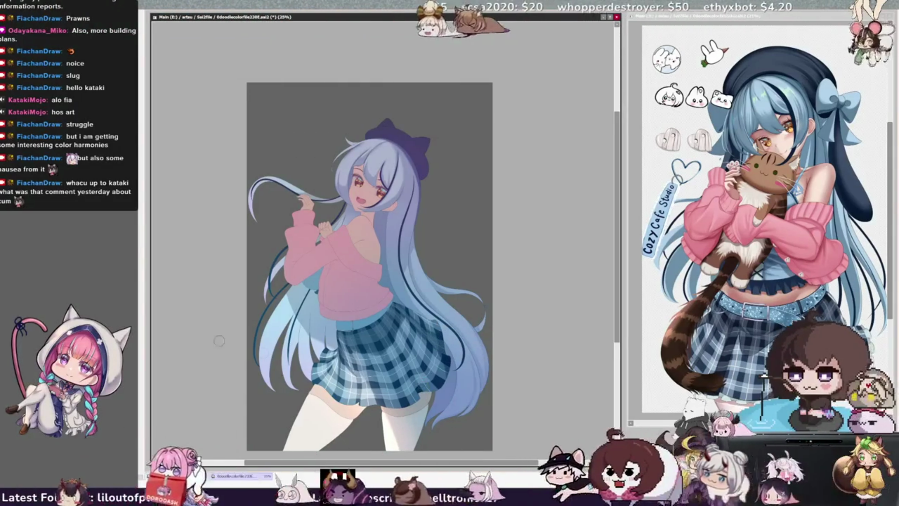
key(bracketright)
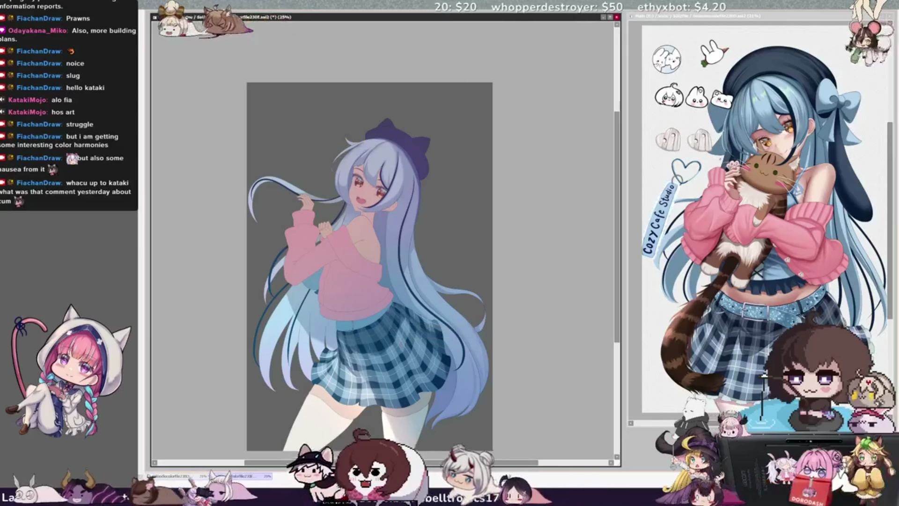
key(bracketright)
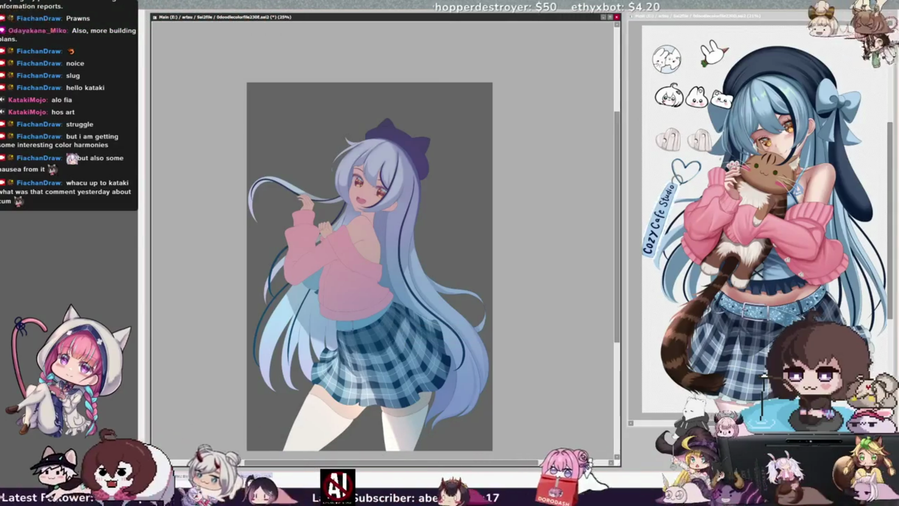
key(bracketright)
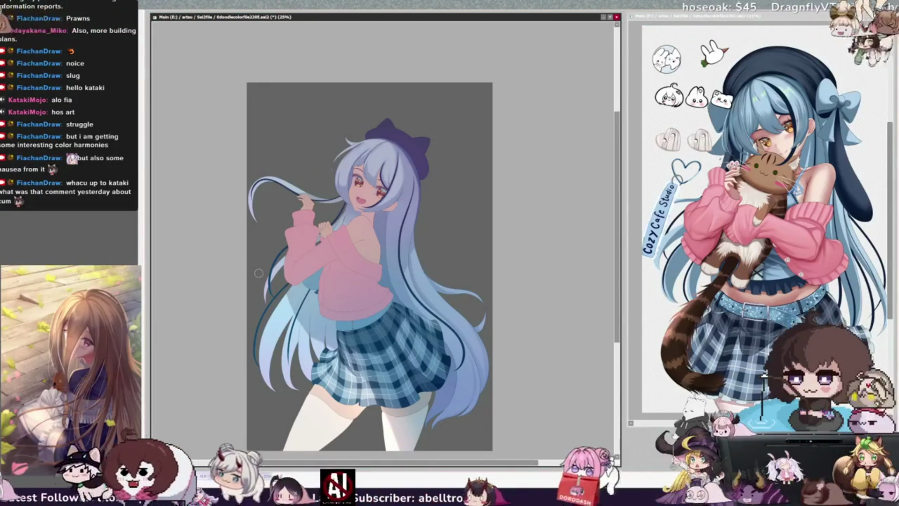
Pick Layer604 from the skirt area for the skirt touch-ups
ctrl+shift+click(435, 369)
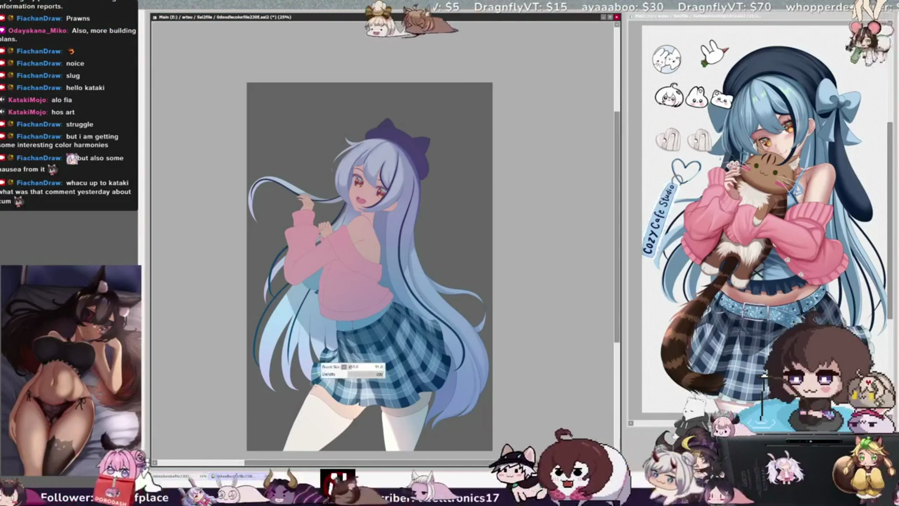
ctrl+shift+click(342, 365)
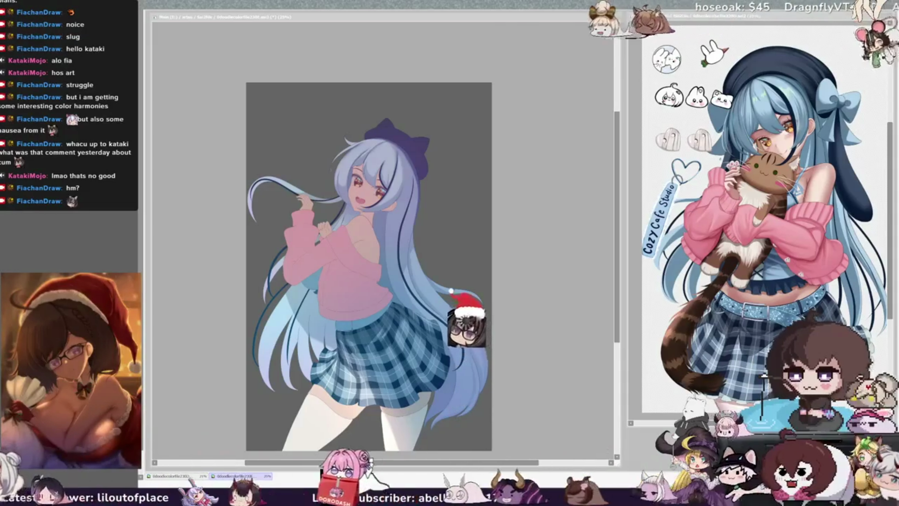
scroll(611, 196, down, 1)
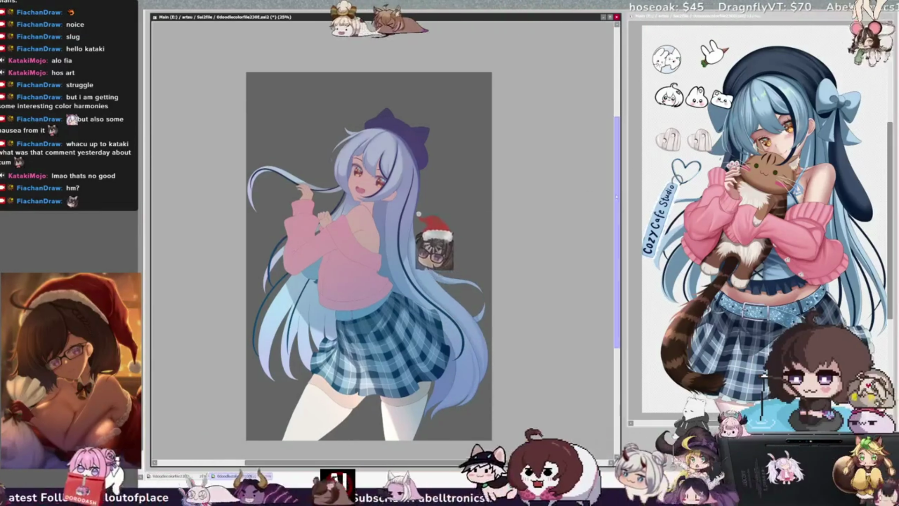
Zoom to 29.7%, pan across the girl, and tilt the canvas counterclockwise
scroll(577, 136, up, 1)
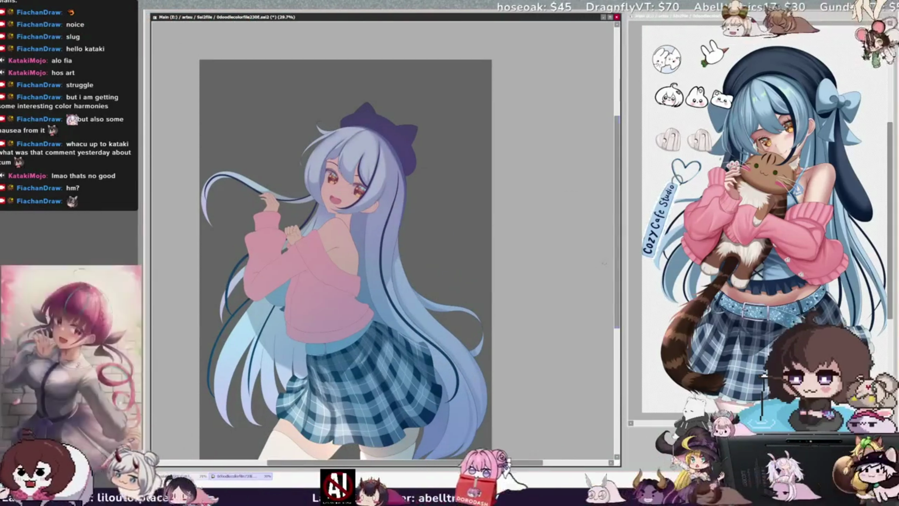
scroll(618, 278, down, 5)
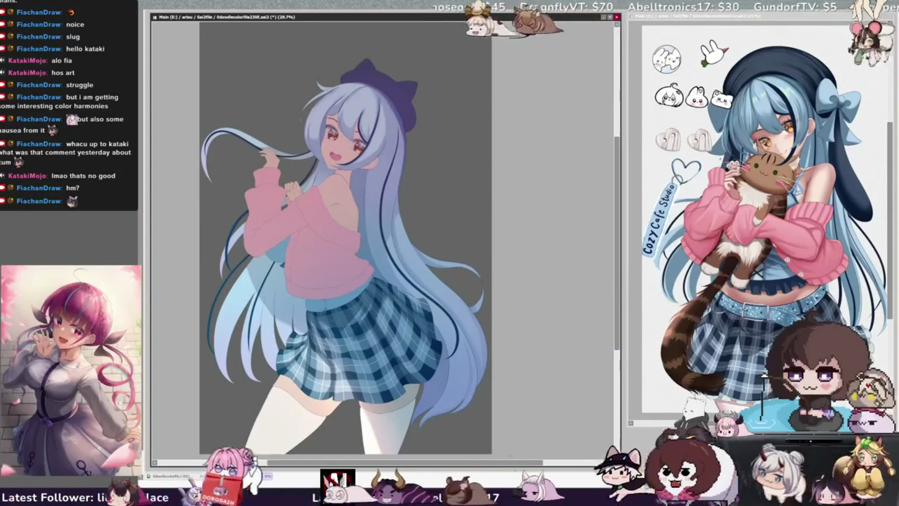
scroll(529, 240, left, 3)
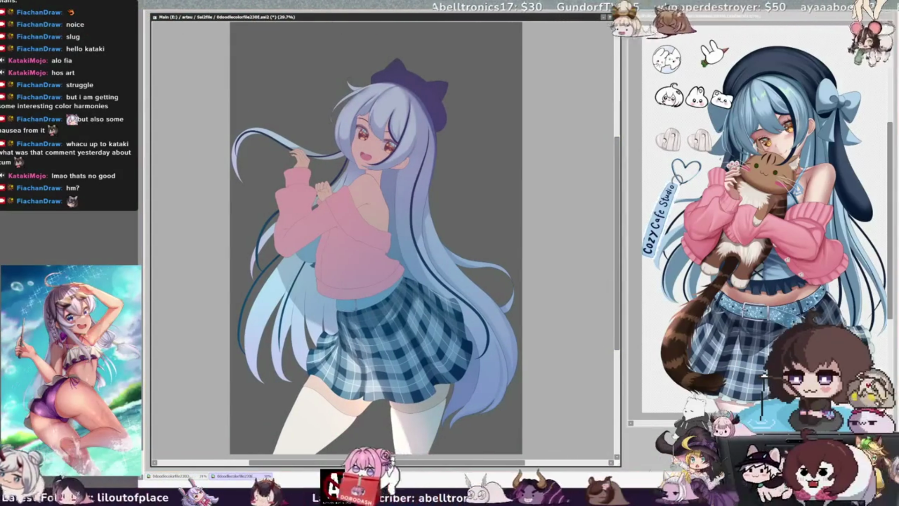
key(Delete)
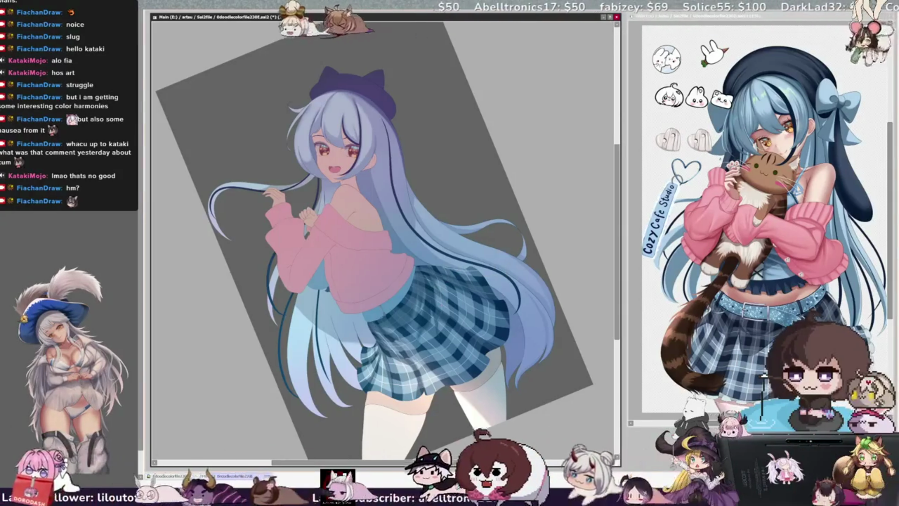
Reset the canvas rotation to 0° while keeping the 29.7% zoom
key(Home)
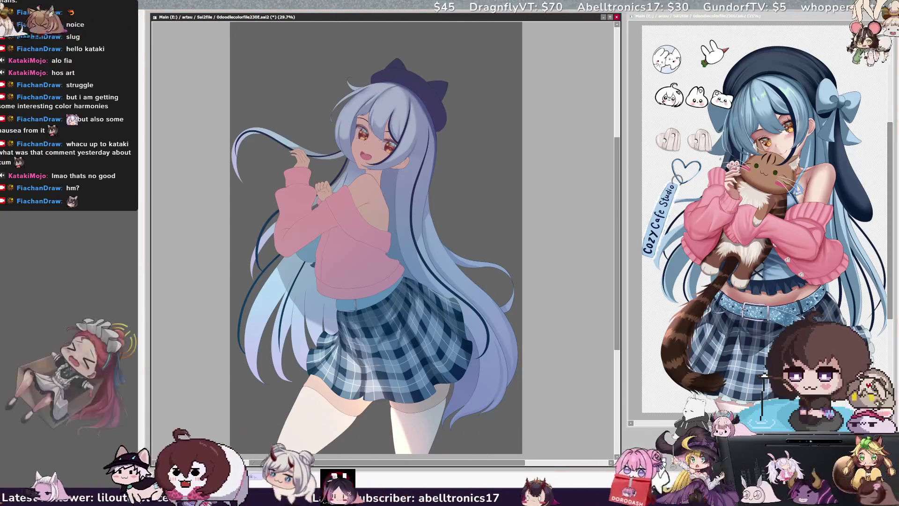
Enlarge the brush in steps and refocus the main illustration for figure touch-ups
key(bracketright)
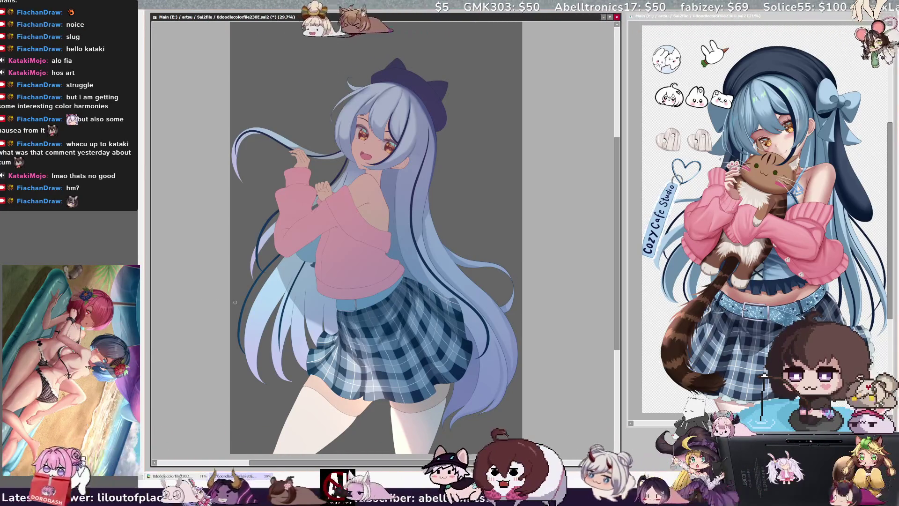
scroll(615, 284, down, 1)
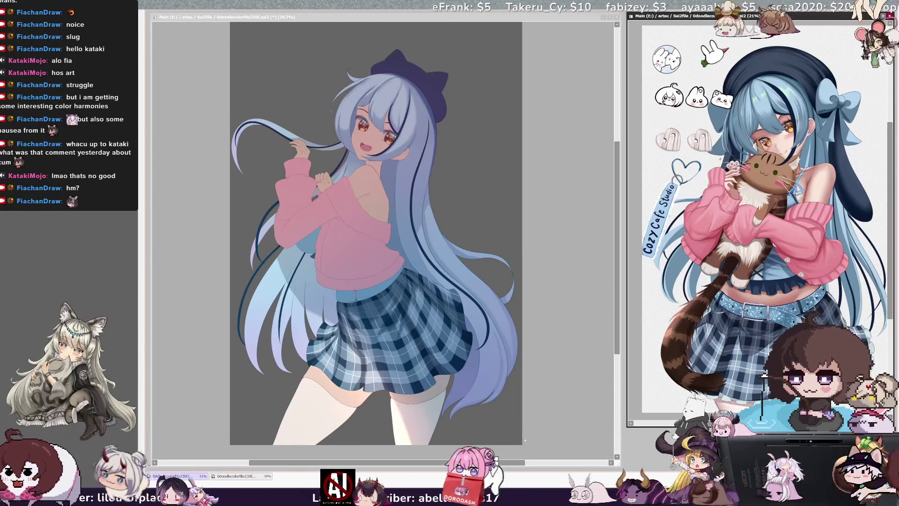
click(524, 440)
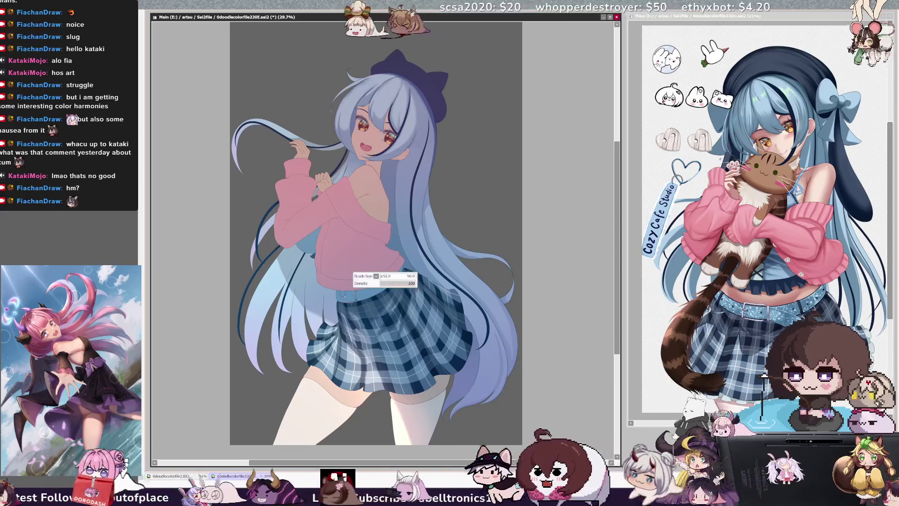
key(bracketright)
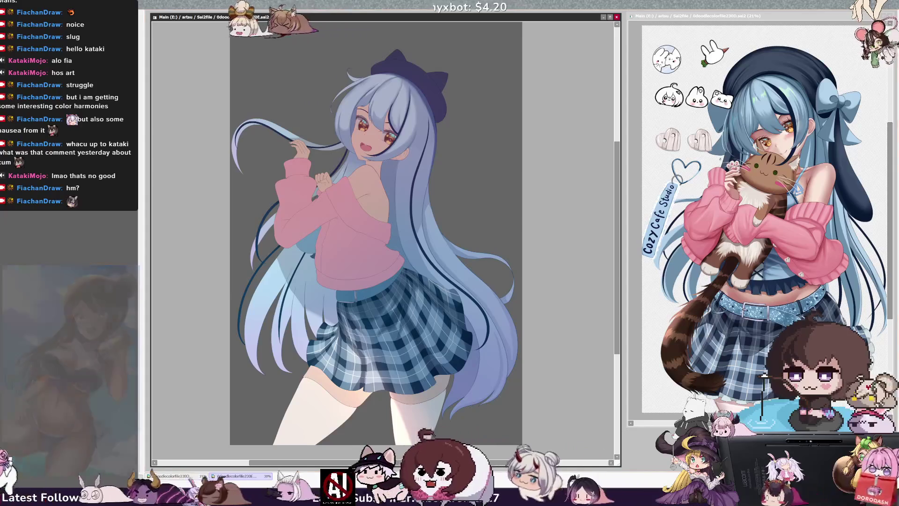
Zoom out to 25% and reset rotation to view the whole illustration upright
key(End)
key(End)
key(End)
key(minus)
key(Home)
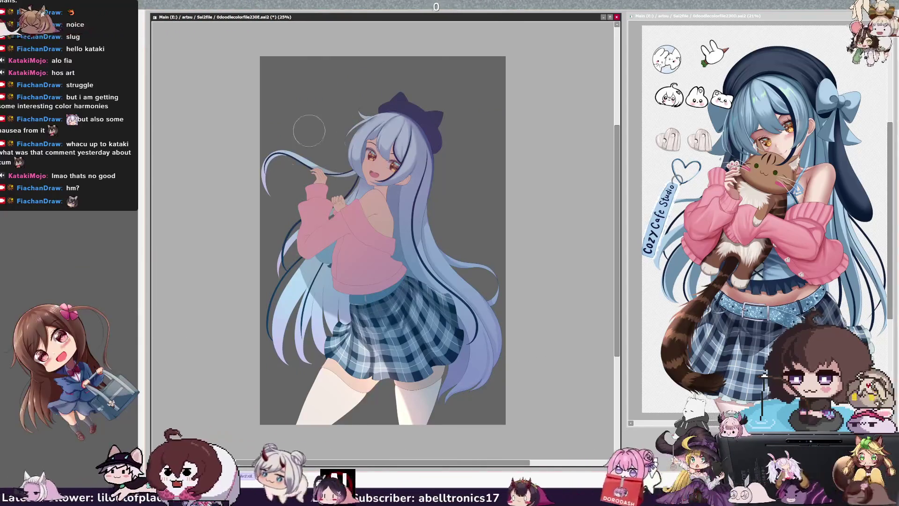
Tilt the view, zoom to 33.3%, set brush size 102, then straighten the view
key(End)
key(End)
key(End)
key(plus)
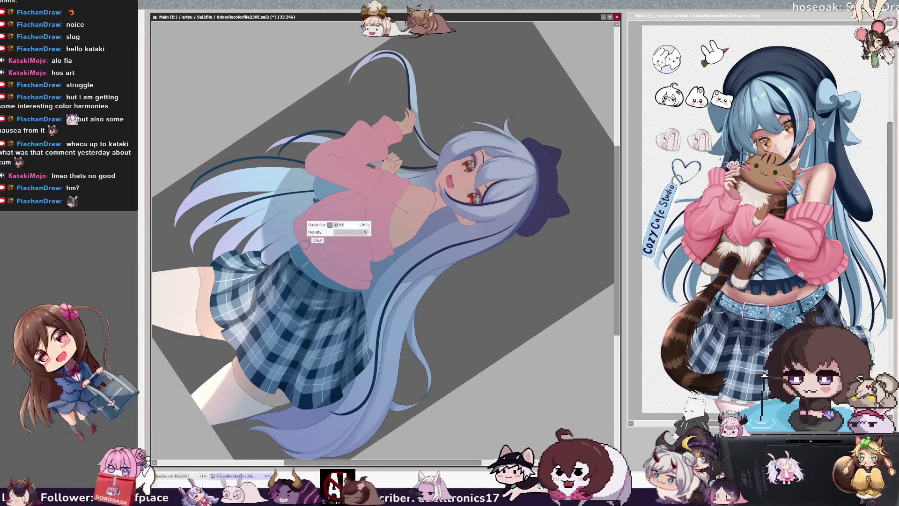
mouse_move(310, 269)
mouse_down()
mouse_move(337, 285)
mouse_move(328, 262)
mouse_up()
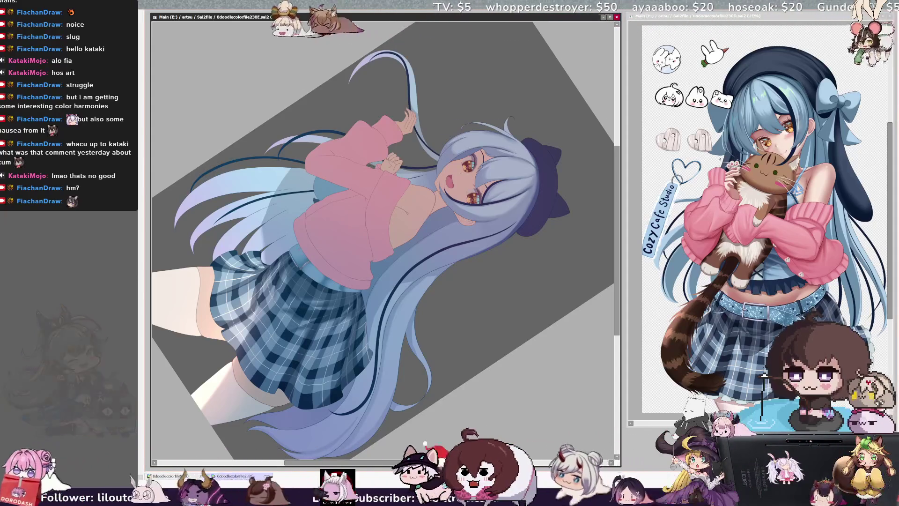
key(Home)
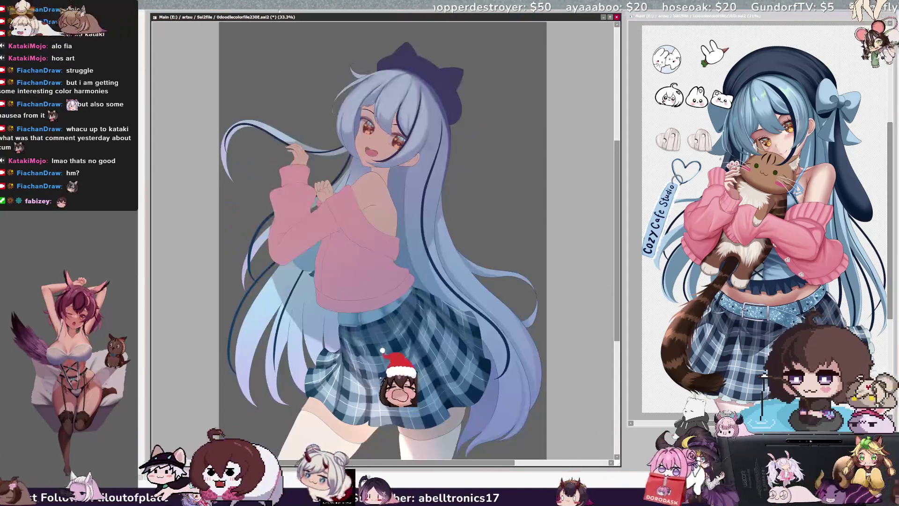
Zoom to 50% on the face and sweater with the canvas tilted
key(End)
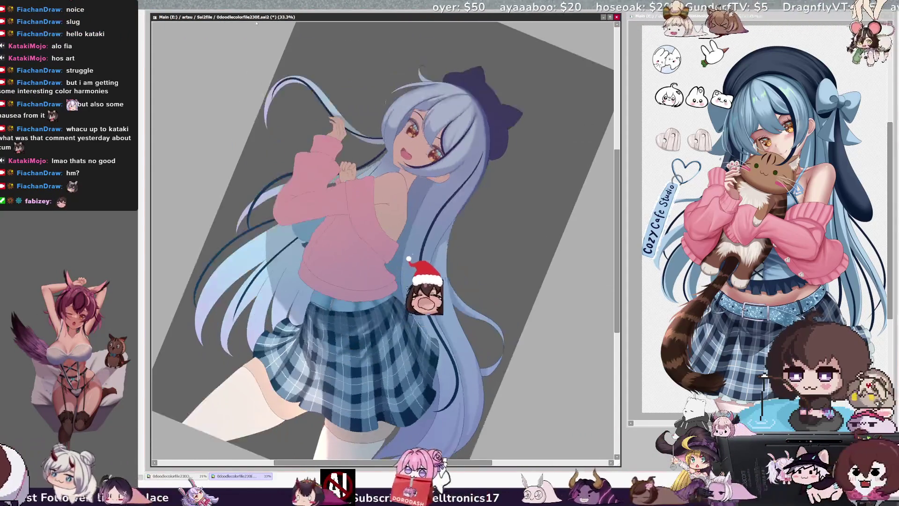
key(ctrl+plus)
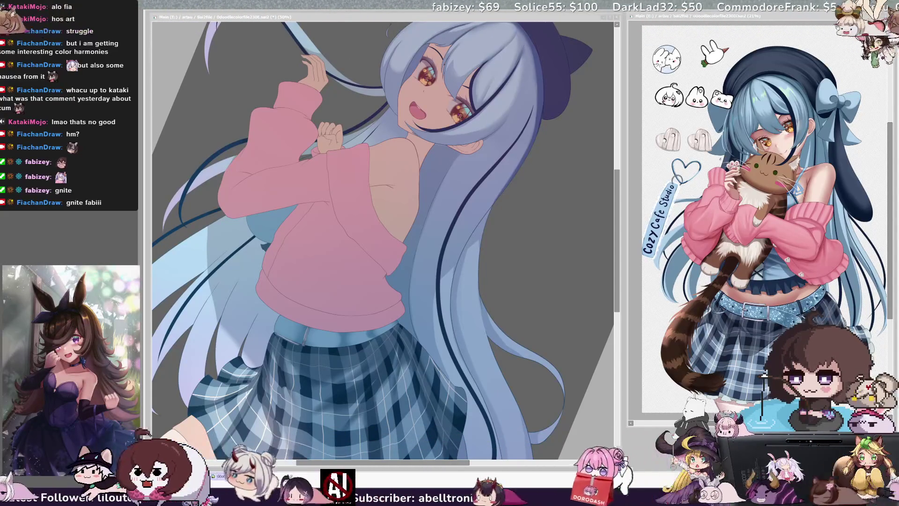
Rotate the view 90°, set brush size 17, then reset the rotation upright
click(358, 327)
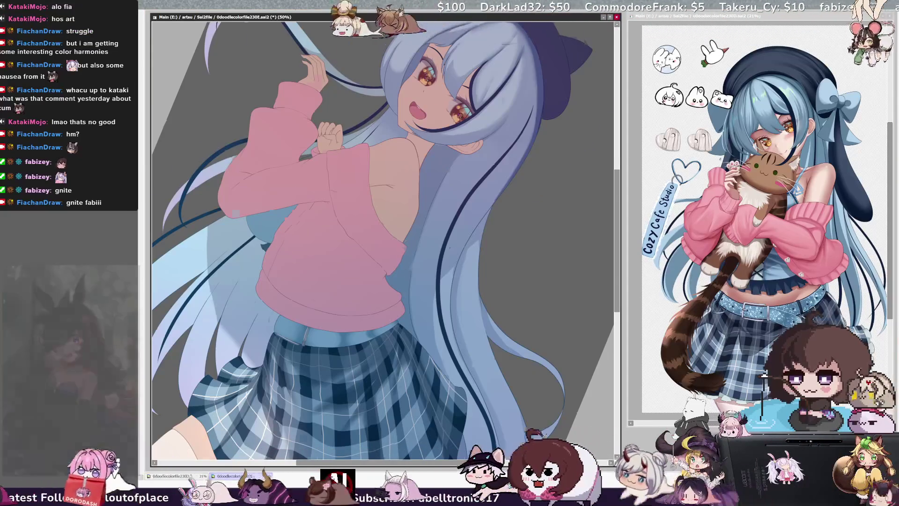
key(End)
key(End)
key(End)
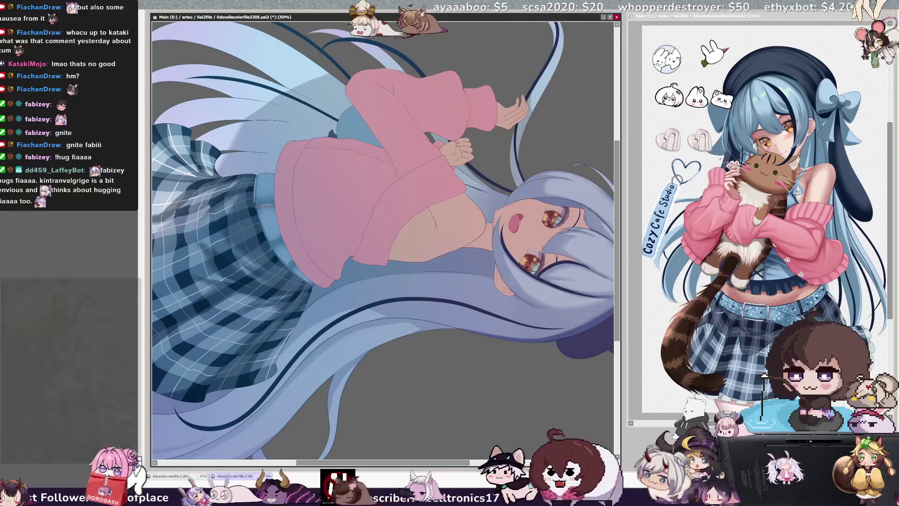
key(bracketleft)
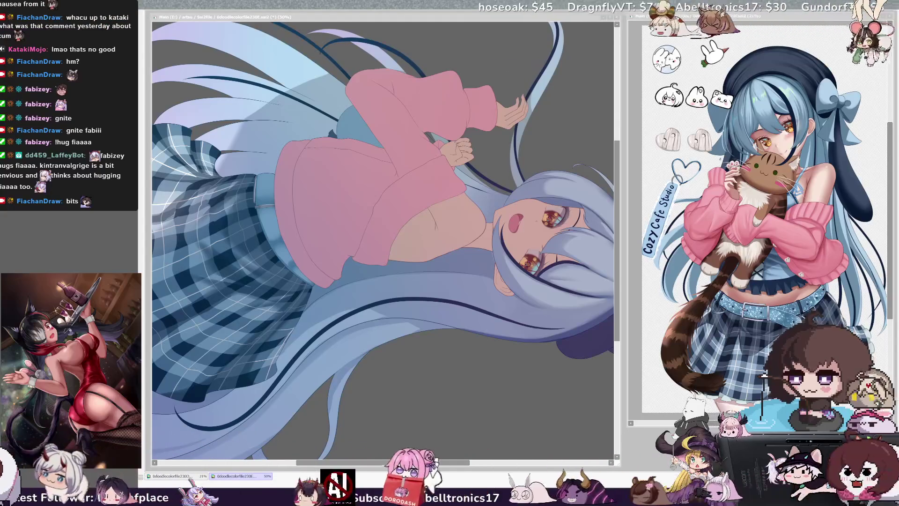
key(alt+Tab)
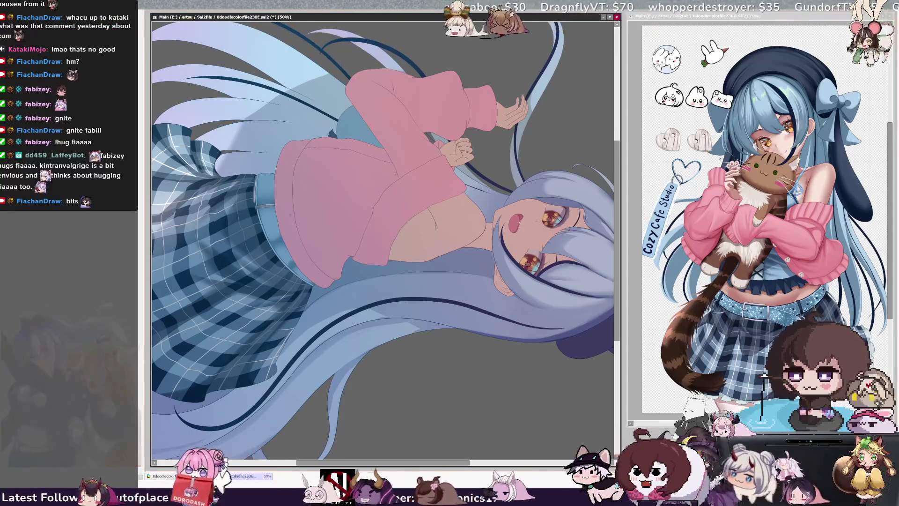
key(Home)
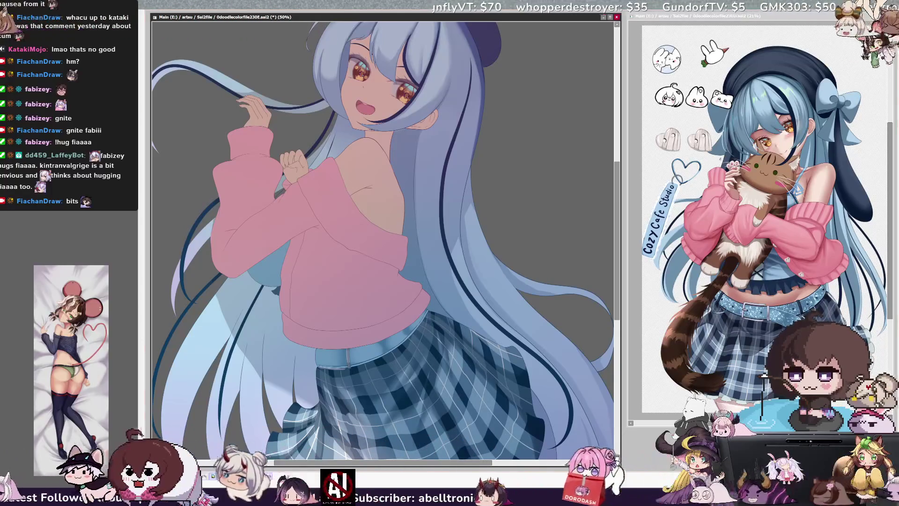
drag(386, 224, 372, 191)
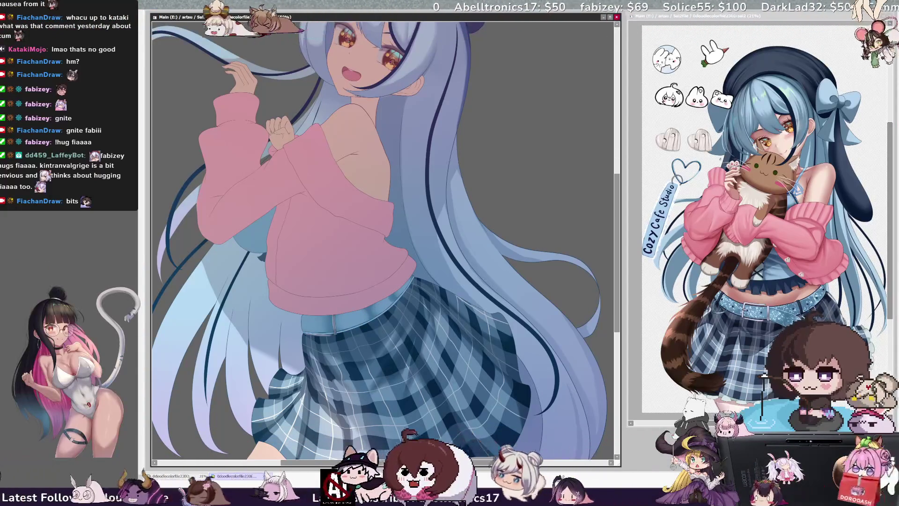
Shrink the brush to size 24 and zoom out to 33.3% so the whole girl is visible
drag(323, 316, 299, 322)
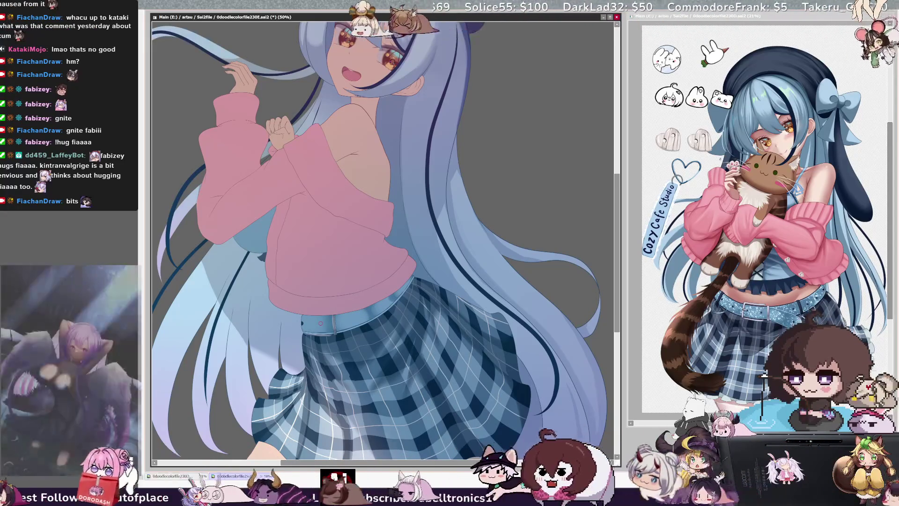
key(ctrl+minus)
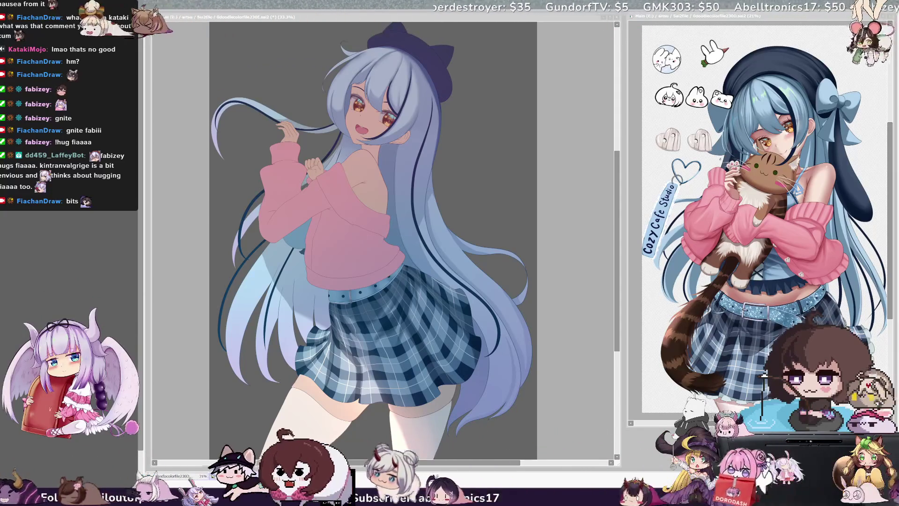
key(alt+Tab)
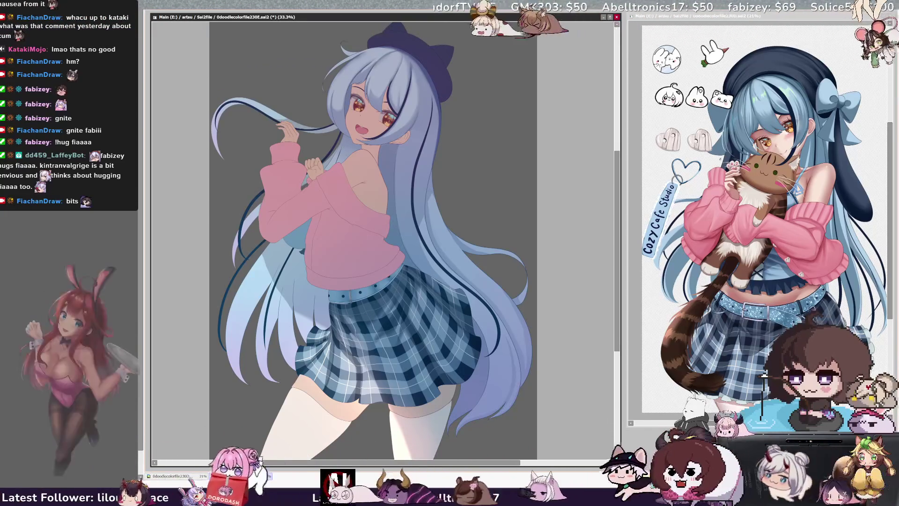
click(764, 374)
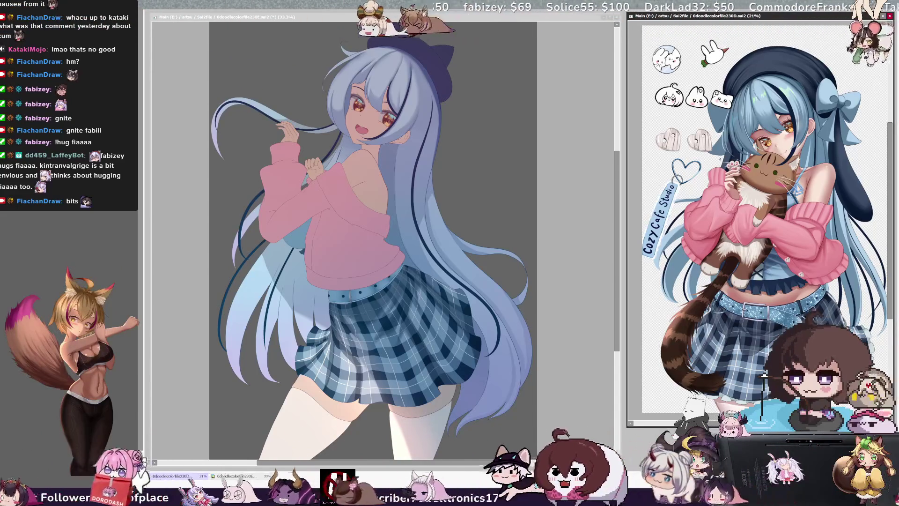
click(228, 275)
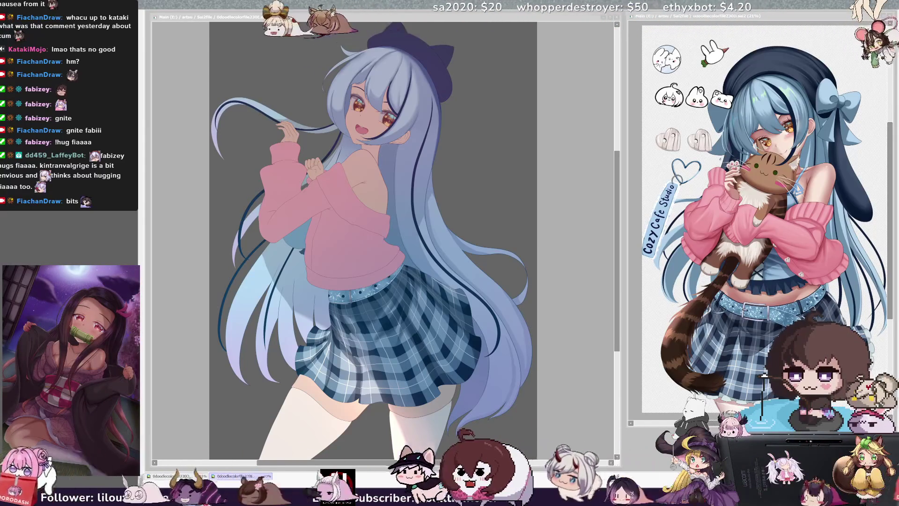
click(383, 357)
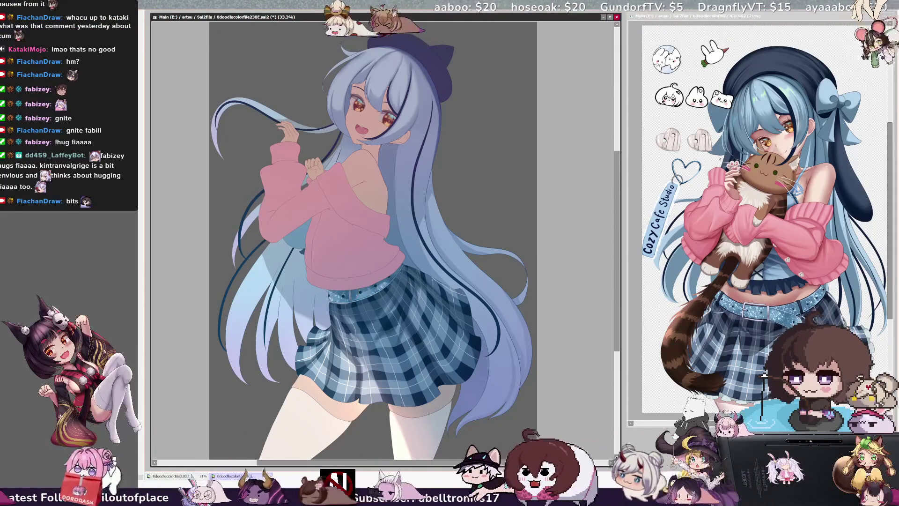
drag(393, 282, 354, 283)
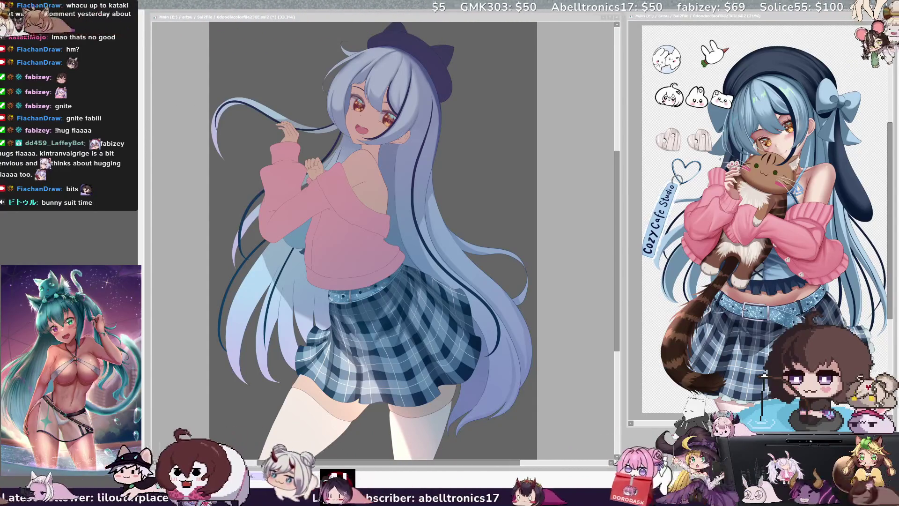
Make the brush slightly smaller and flip the view horizontally to check the drawing
click(374, 270)
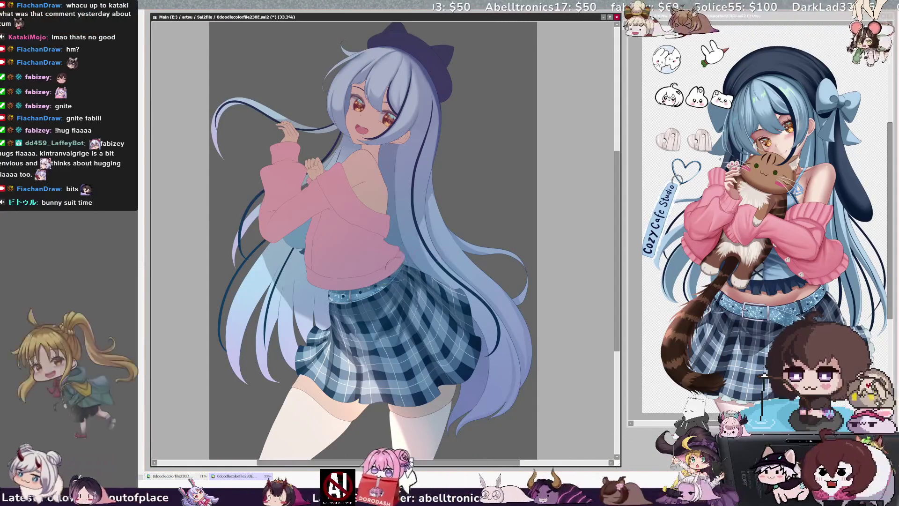
drag(385, 263, 380, 269)
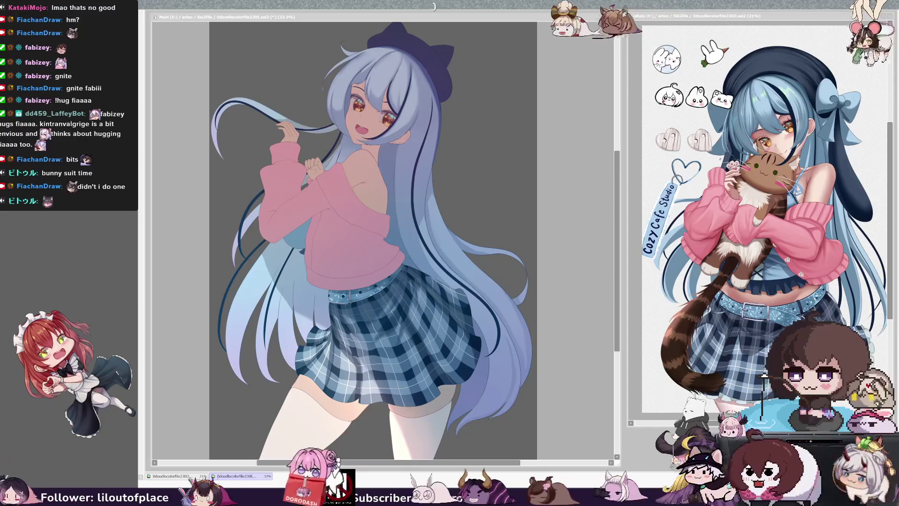
click(449, 289)
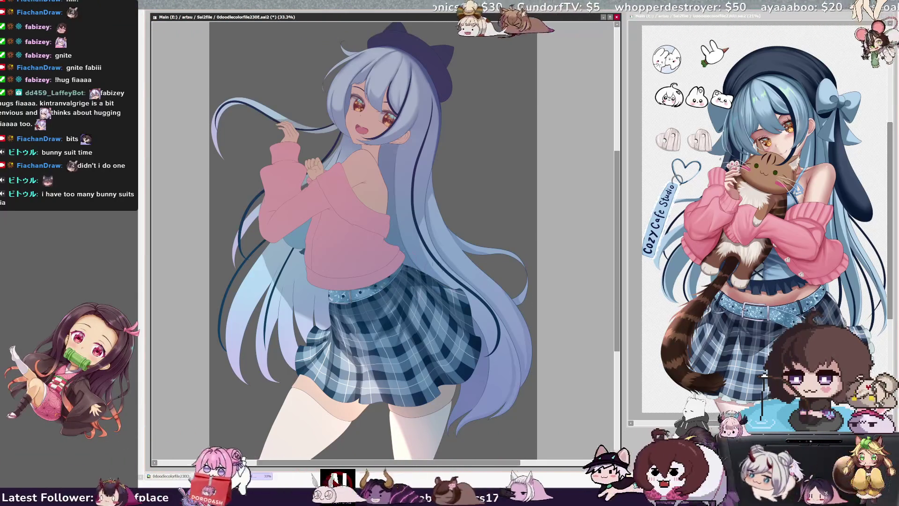
key(h)
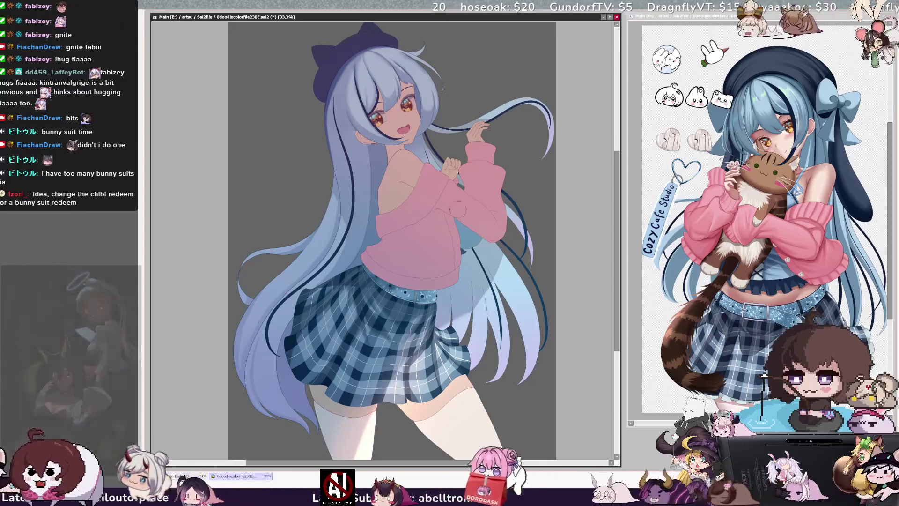
Flip the view horizontally again so the girl faces her original direction
key(h)
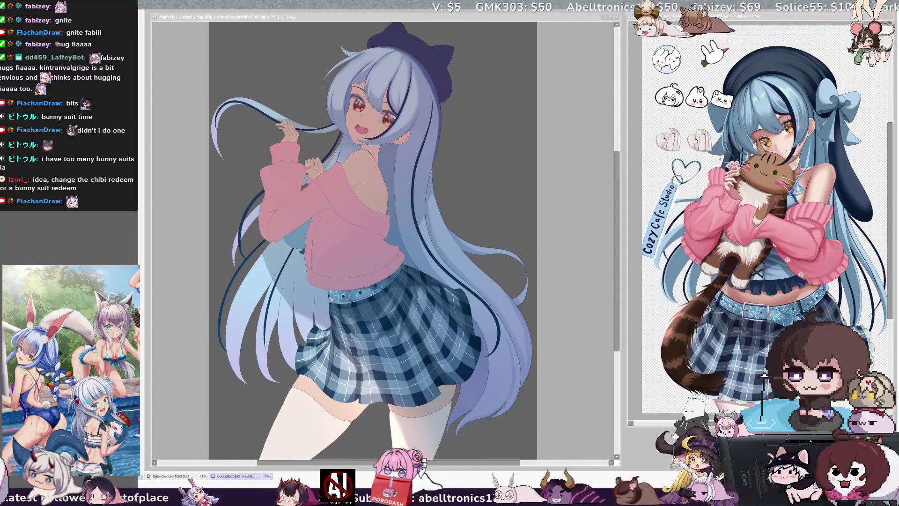
click(380, 297)
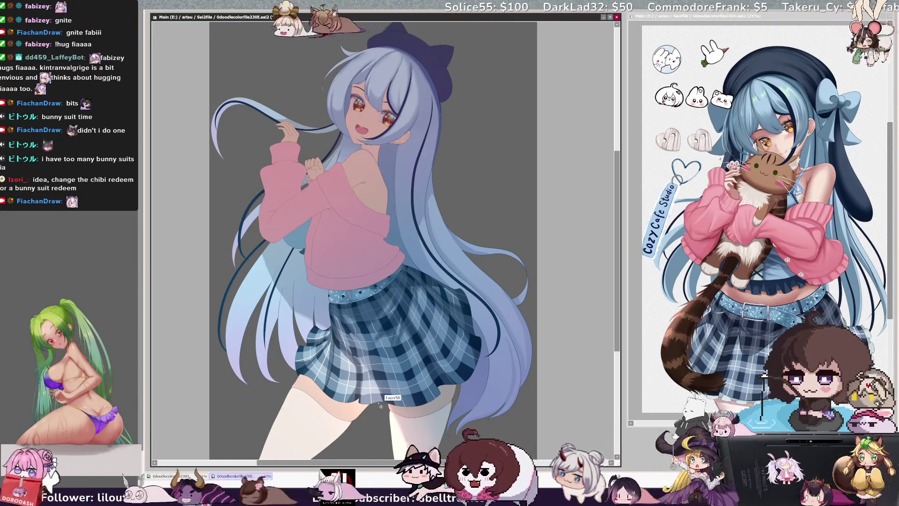
Resize the brush from 148 down to 36, then undo the latest shading to compare versions
key(bracketleft)
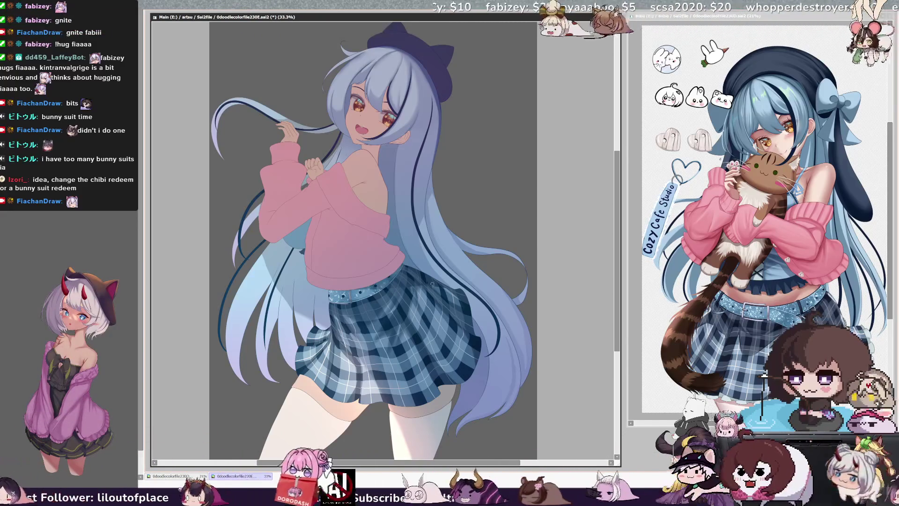
mouse_move(391, 281)
mouse_down()
mouse_move(417, 284)
mouse_move(393, 281)
mouse_up()
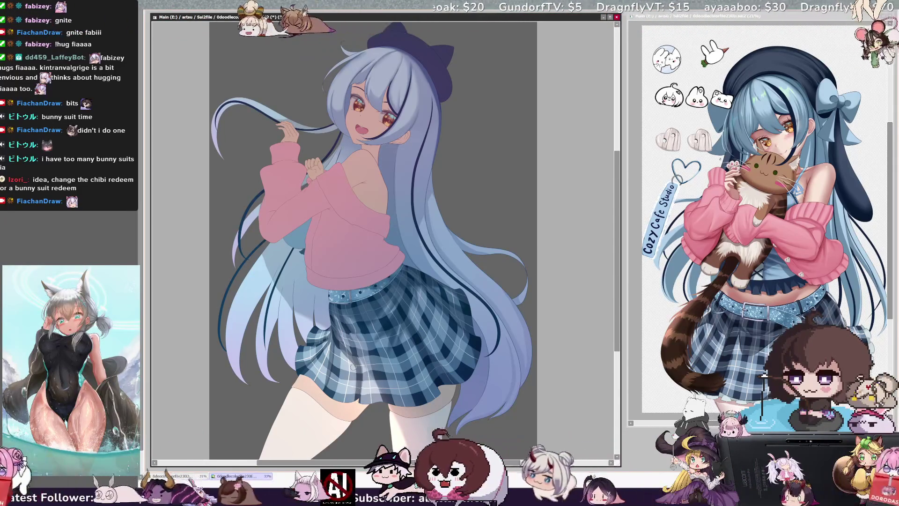
drag(421, 365, 370, 365)
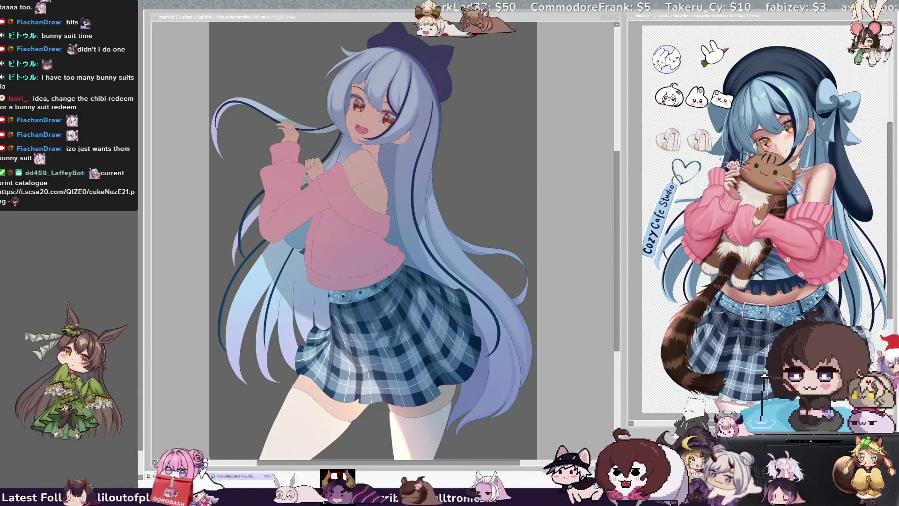
click(627, 317)
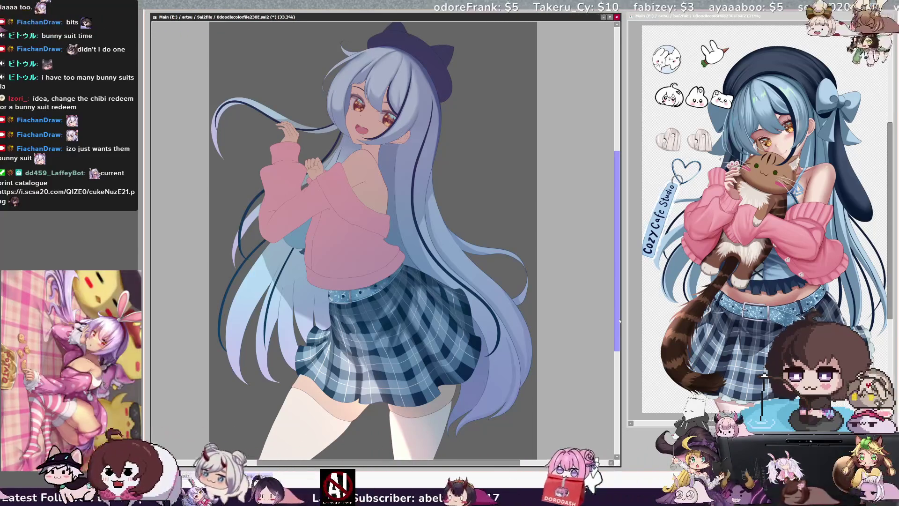
key(ctrl+z)
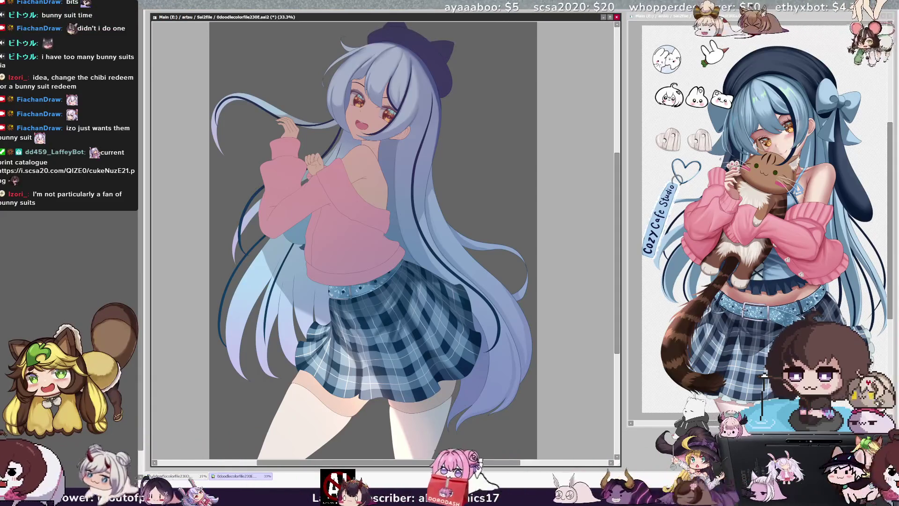
Brush darker pink shadows onto the girl's sweater in the illustration window
scroll(492, 117, down, 3)
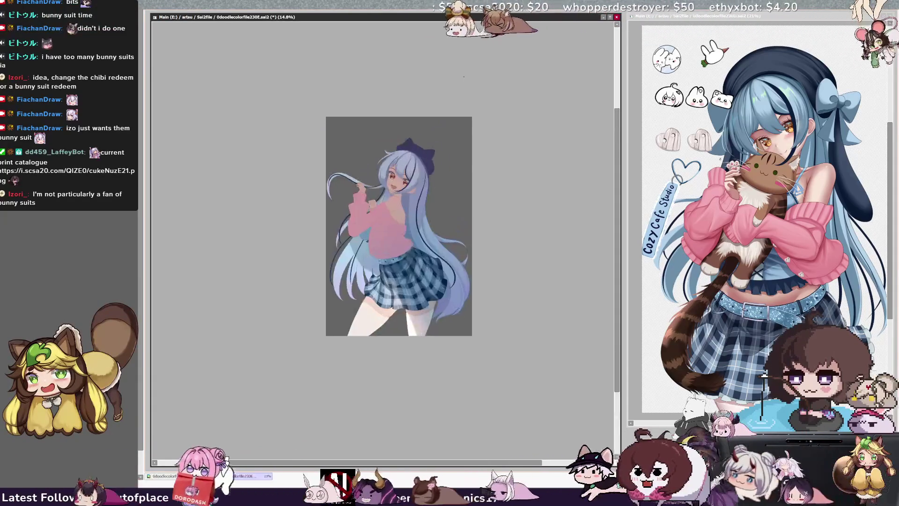
scroll(312, 218, up, 2)
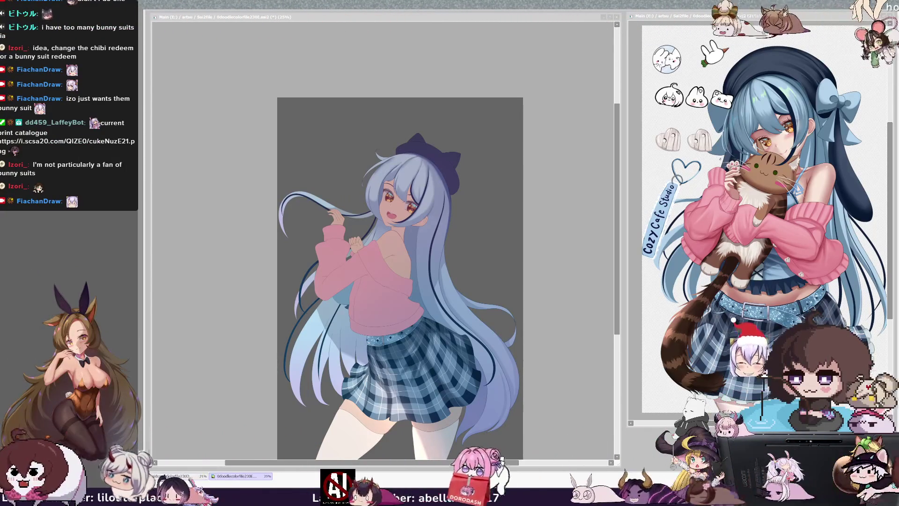
click(764, 374)
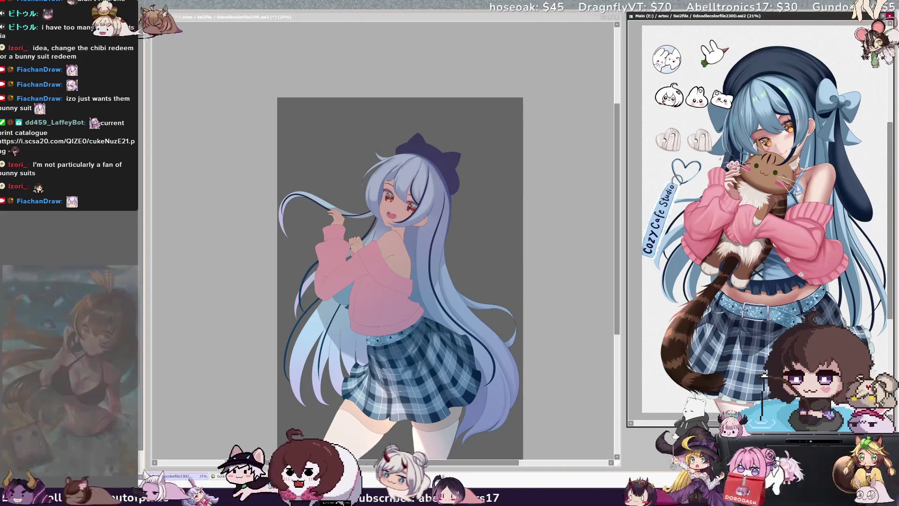
click(420, 462)
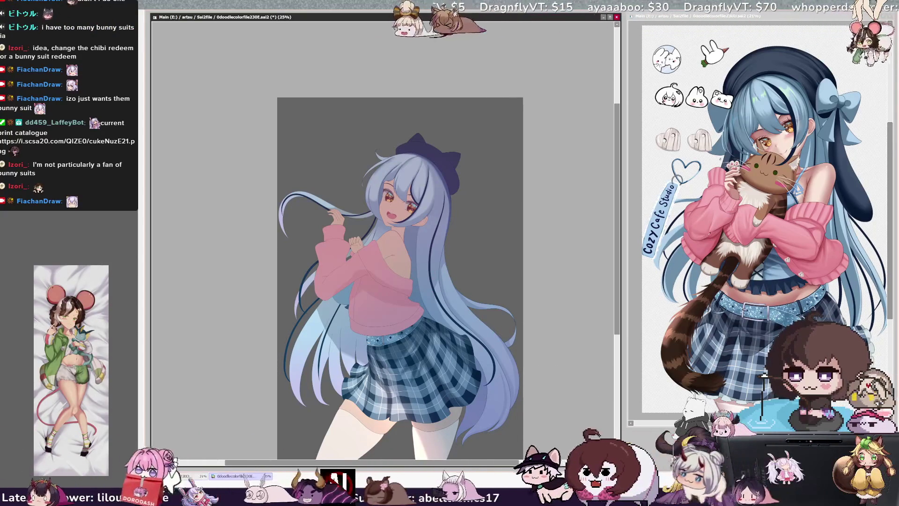
mouse_move(364, 279)
mouse_down()
mouse_move(383, 281)
mouse_move(392, 300)
mouse_up()
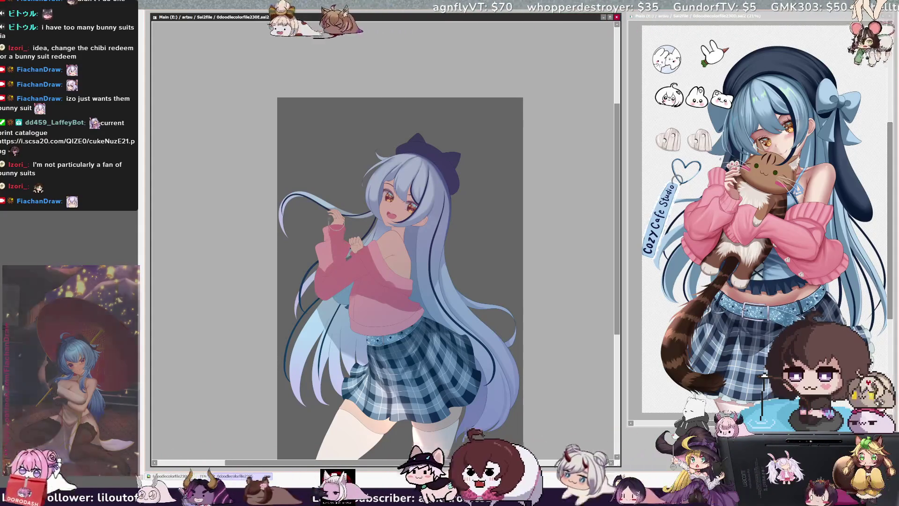
key(bracketright)
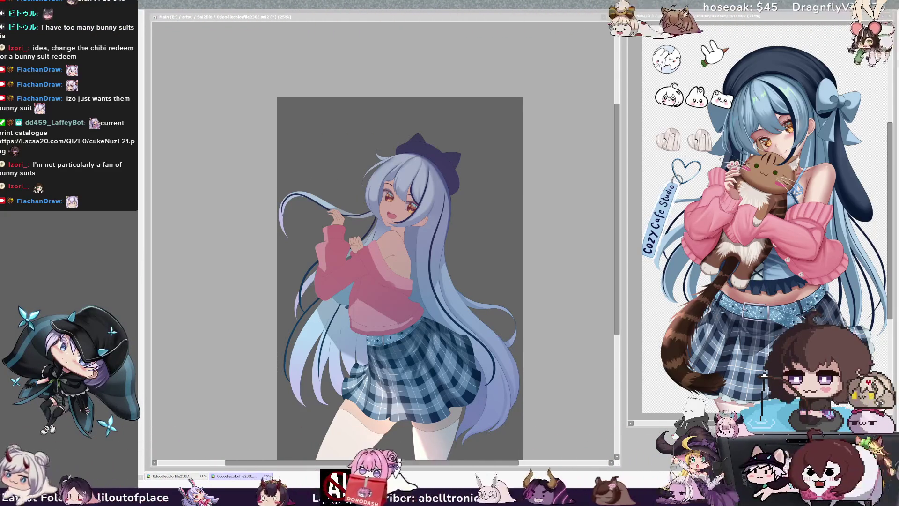
click(438, 252)
drag(616, 239, 616, 249)
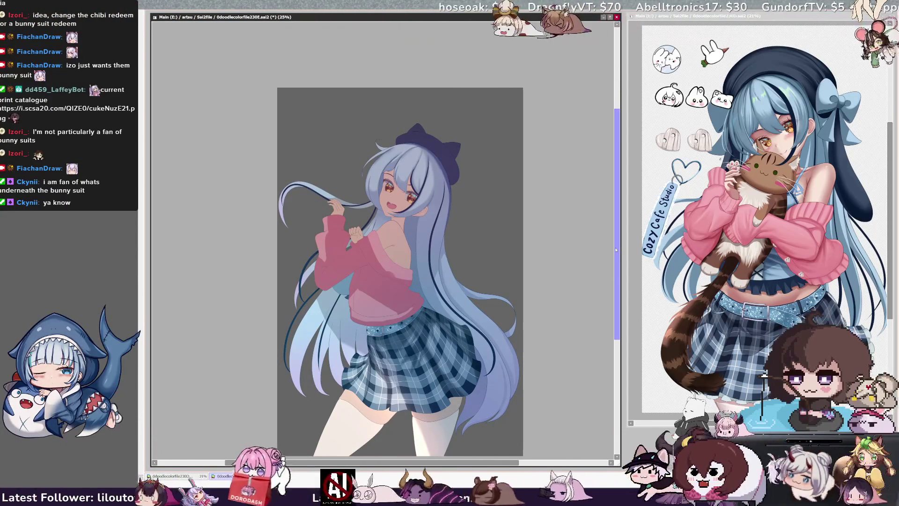
Zoom the canvas to 33.3%, pan slightly, and tilt the view clockwise
key(ctrl+plus)
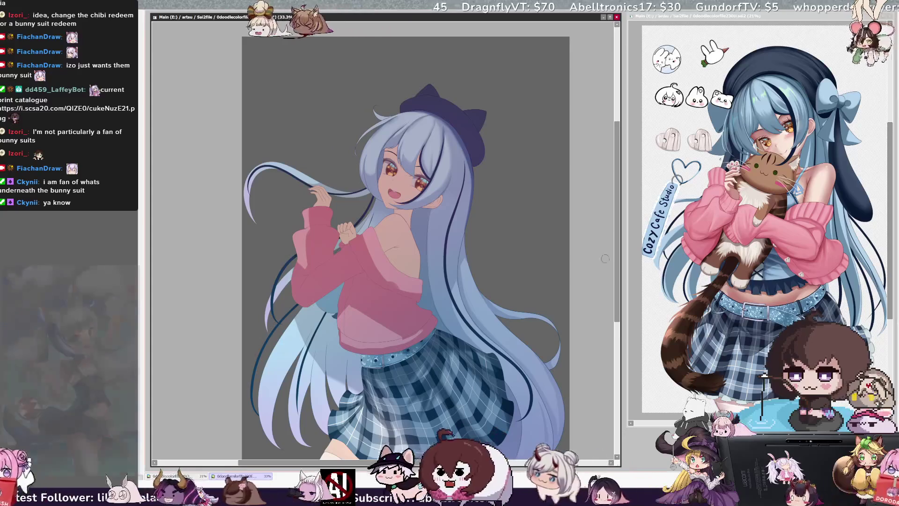
drag(619, 269, 620, 273)
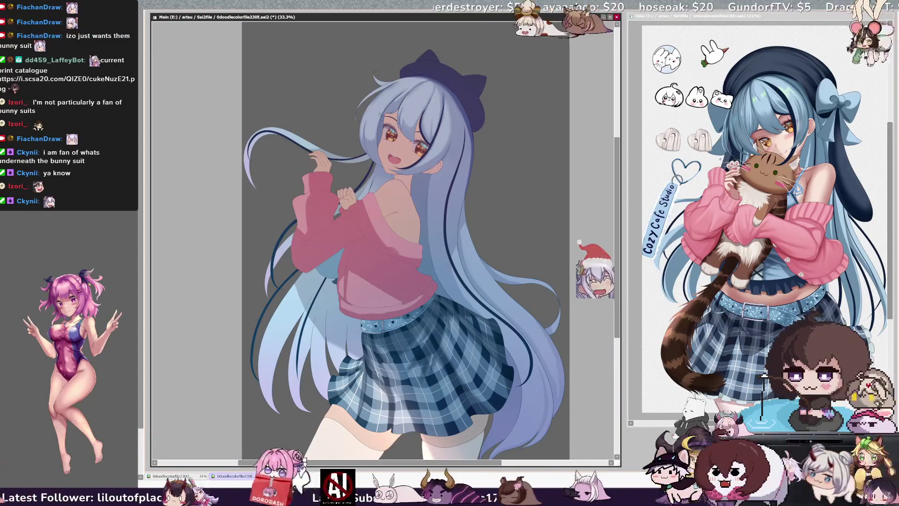
key(End)
key(End)
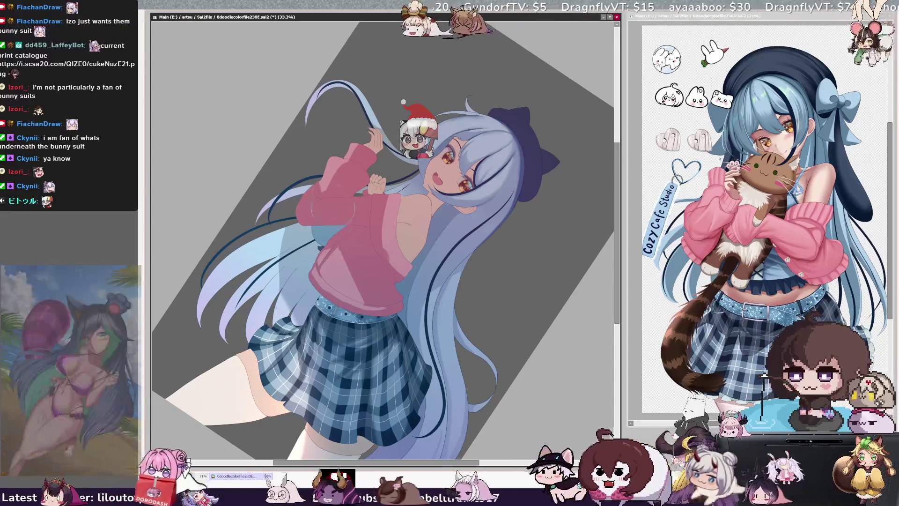
Shrink the brush to a small size and reset the canvas rotation to upright
key(bracketleft)
key(bracketleft)
key(bracketleft)
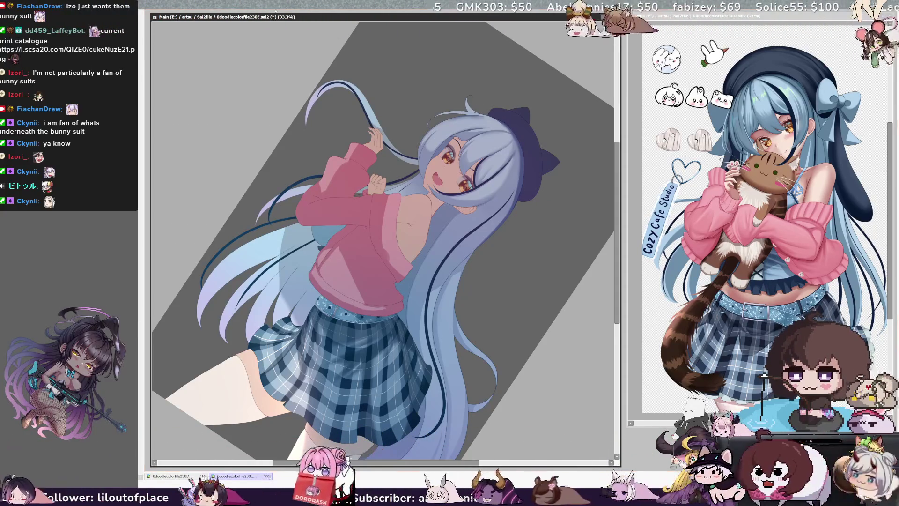
key(Home)
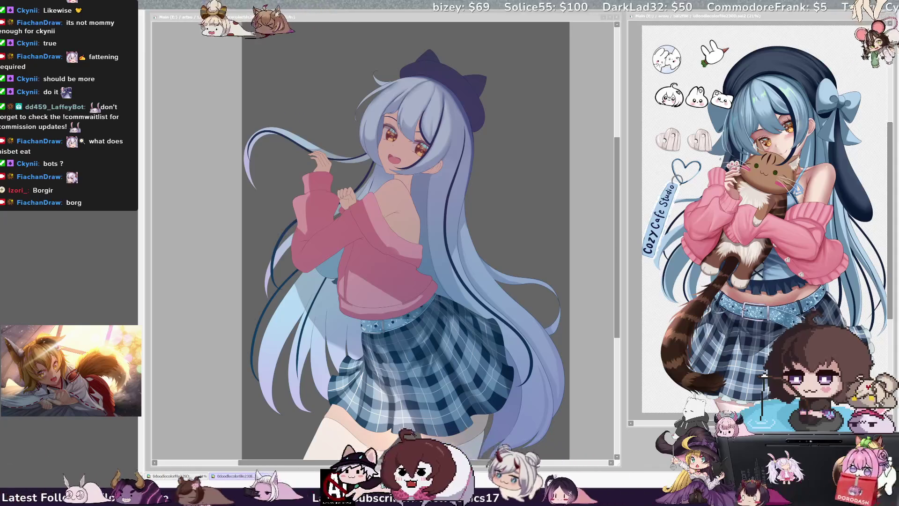
click(440, 316)
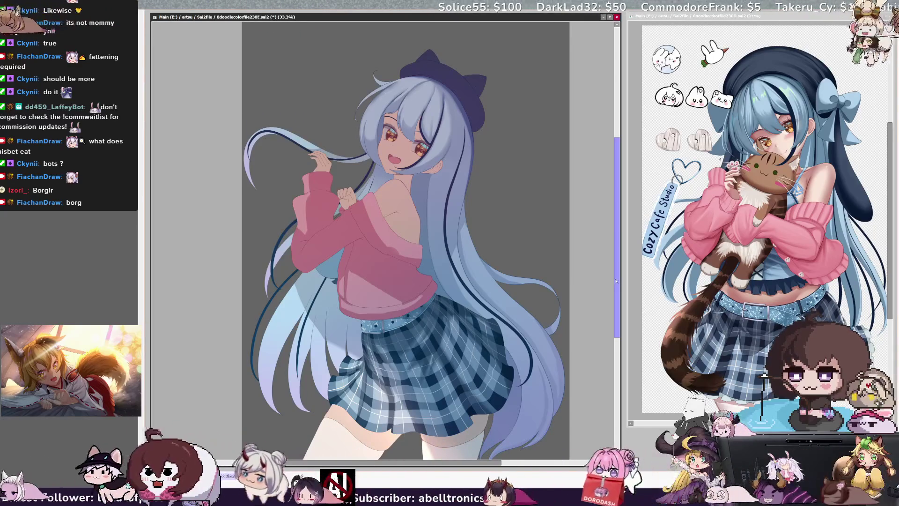
Reposition the view on the girl and rotate the canvas about 45° counterclockwise
scroll(616, 281, down, 1)
drag(617, 283, 619, 244)
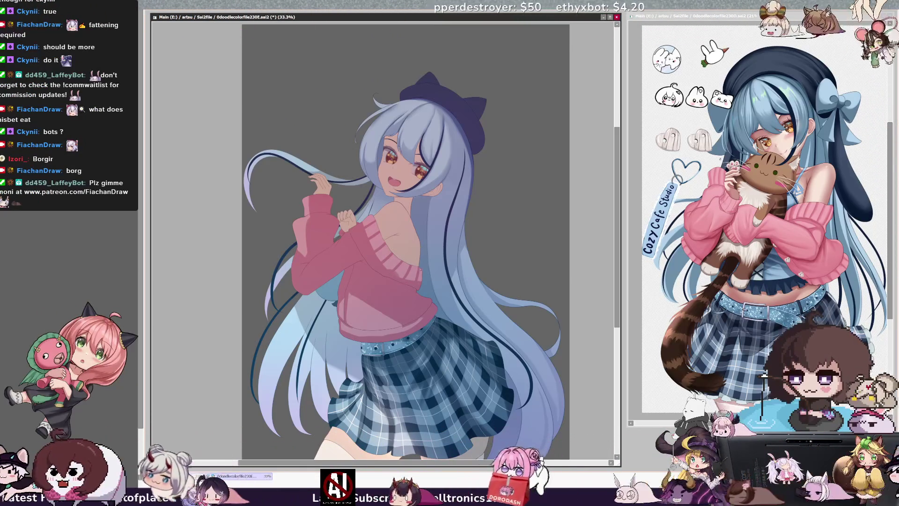
key(Delete)
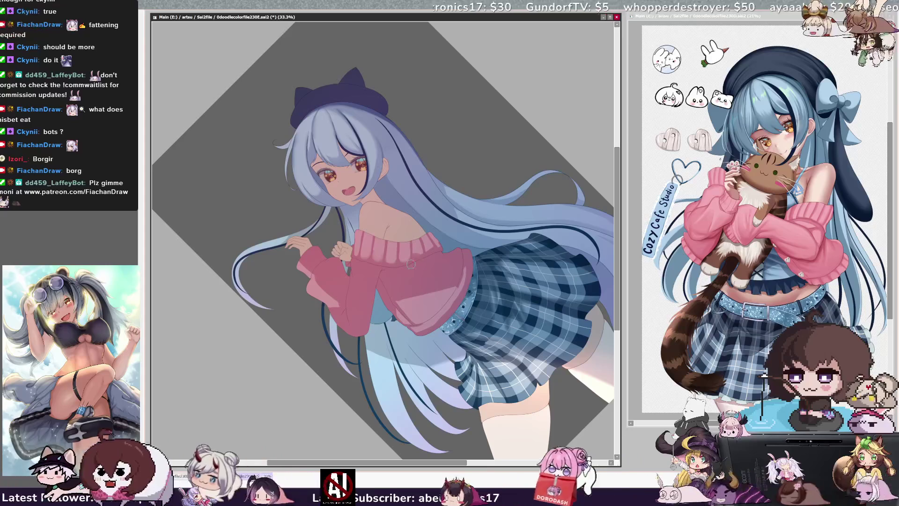
Change the brush size to 117 then 10, and reset the view rotation upright
key(])
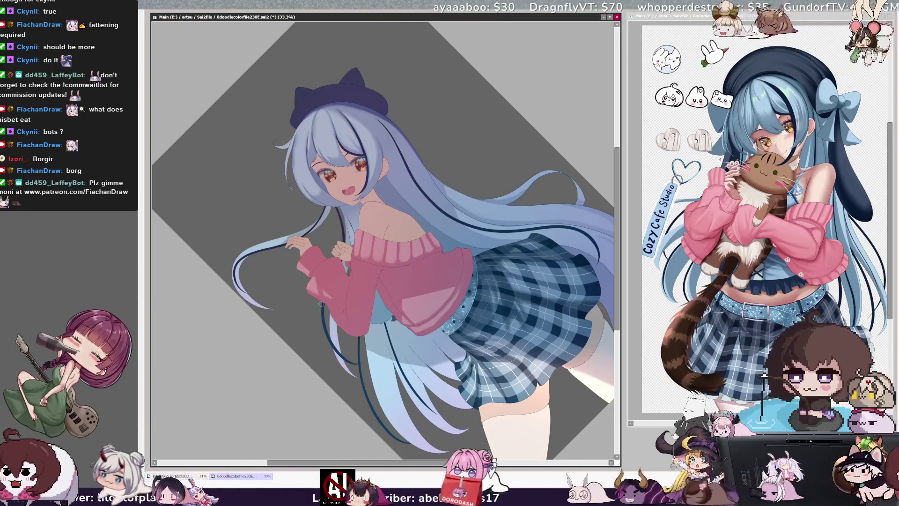
key(bracketleft)
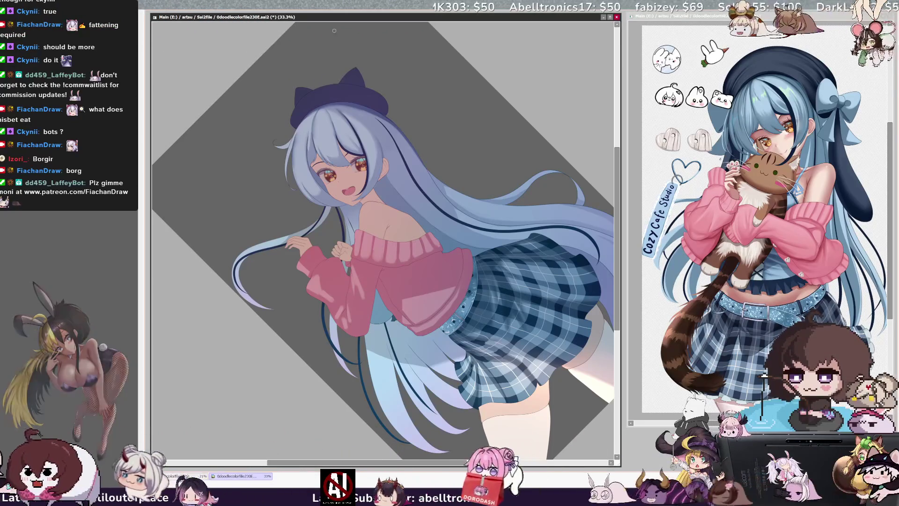
key(Home)
scroll(379, 331, right, 2)
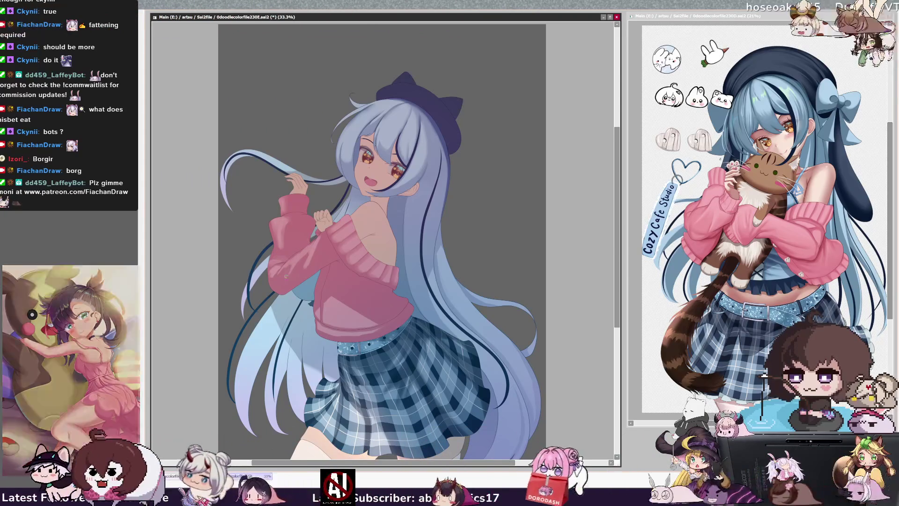
Set the brush to 17, tilt and zoom in on the shoulder, then zoom out to the full figure
key(bracketleft)
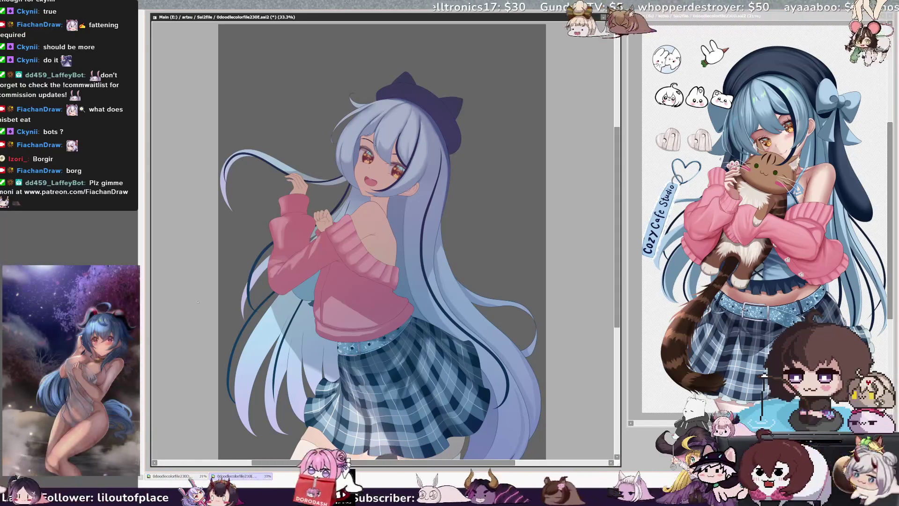
key(Delete)
key(Delete)
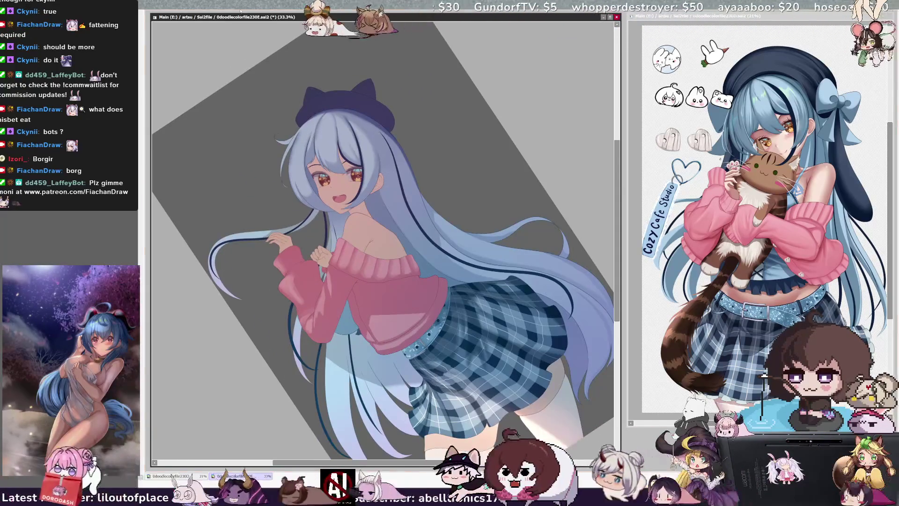
key(Home)
key(ctrl+plus)
key(ctrl+plus)
key(ctrl+plus)
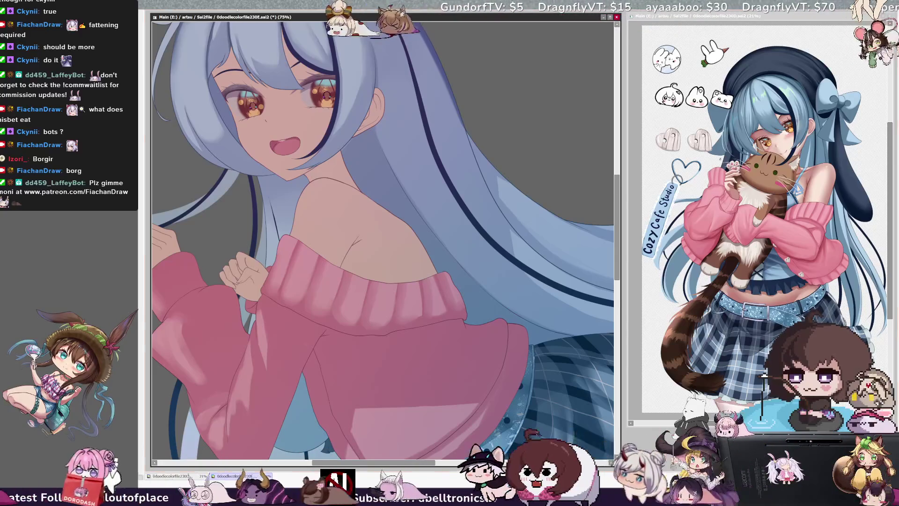
key(minus)
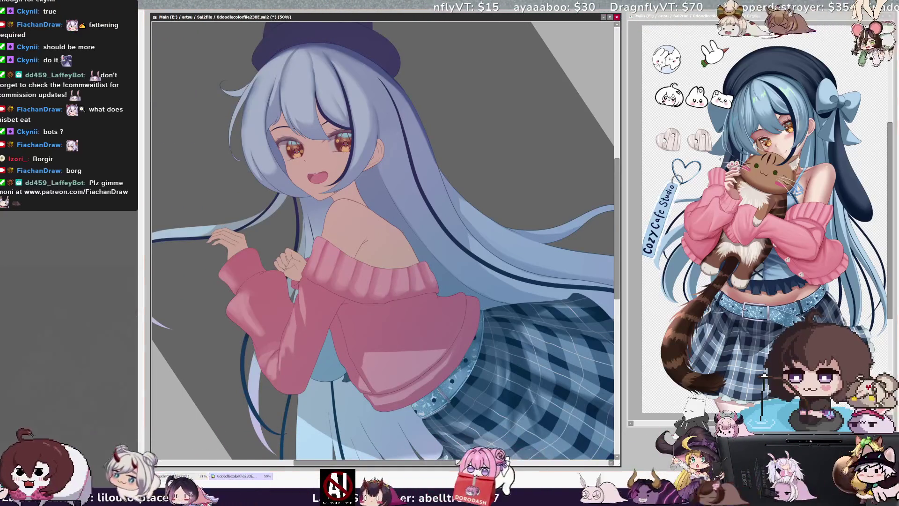
key(minus)
Straighten the view and make the hair brighter blue with purple-tinted ends
key(End)
key(End)
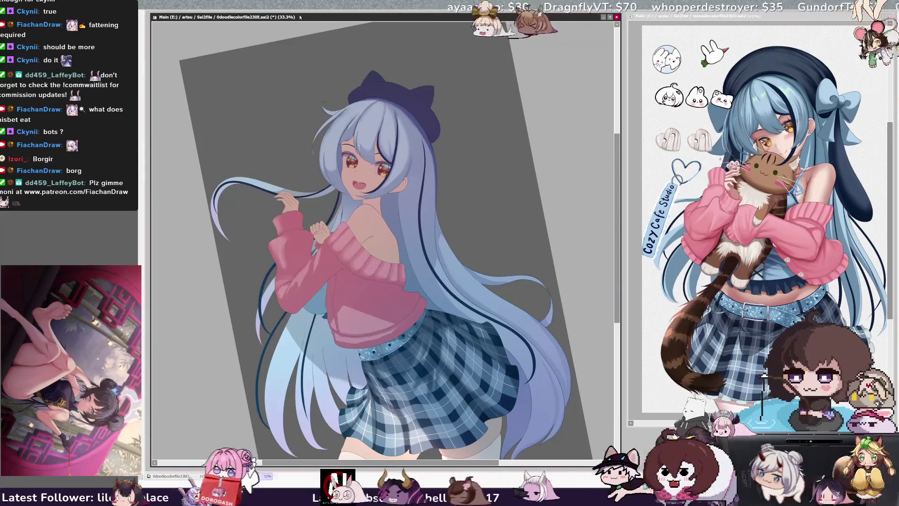
mouse_move(617, 293)
mouse_down()
mouse_move(622, 323)
mouse_move(617, 288)
mouse_up()
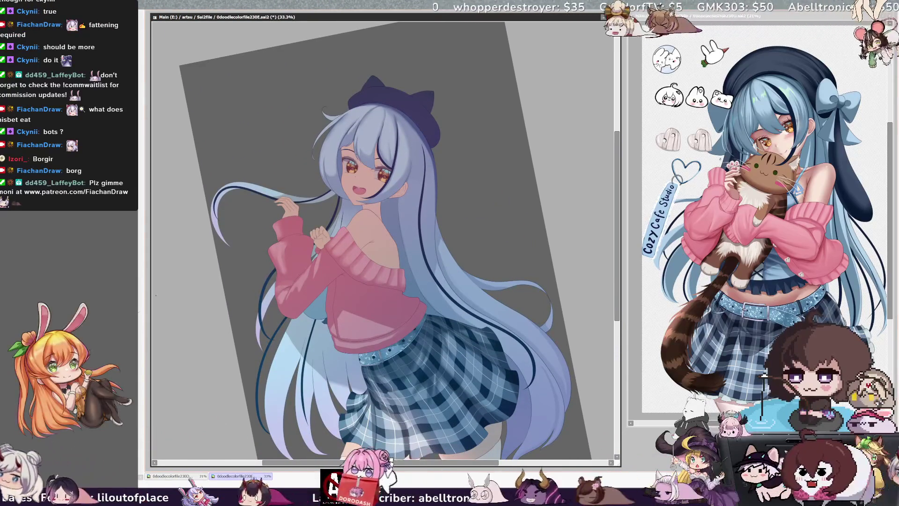
key(Home)
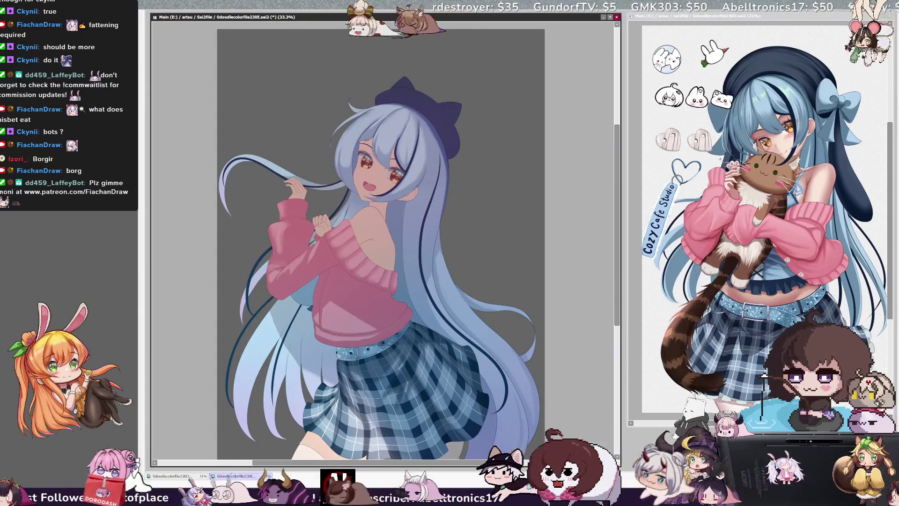
key(ctrl+z)
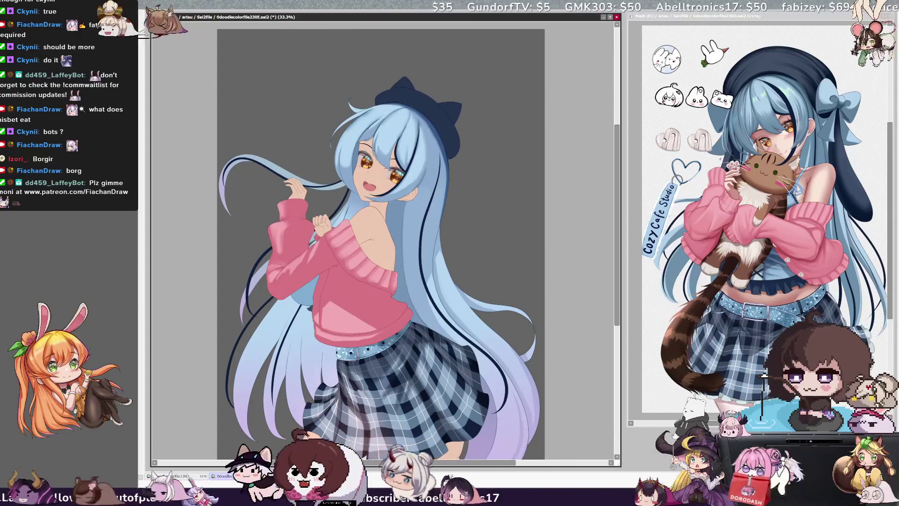
Revert to grey-lavender hair, shrink the brush to size 20, and rotate the view about 45°
key(ctrl+y)
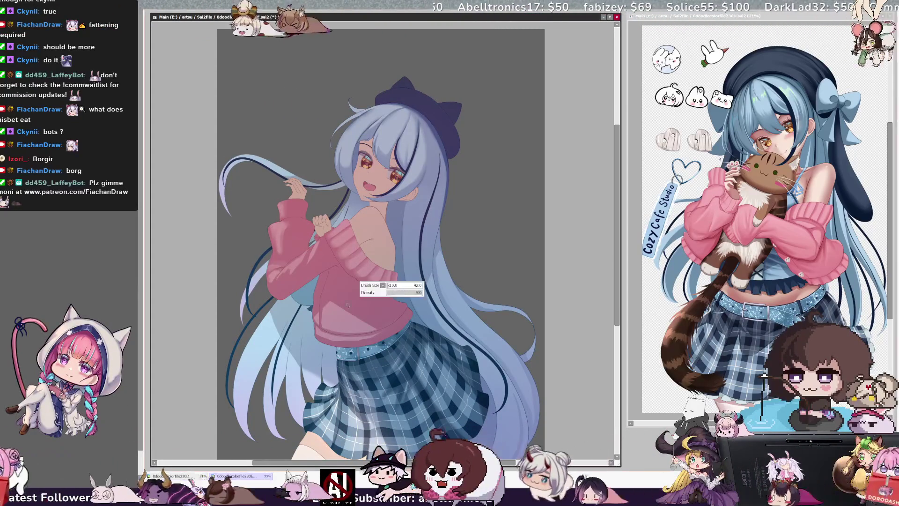
key(bracketright)
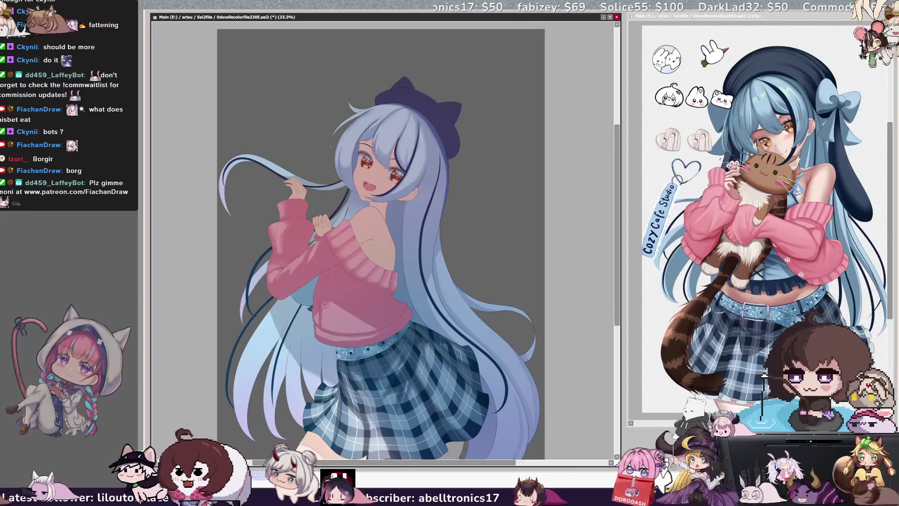
key(bracketleft)
key(bracketleft)
key(bracketleft)
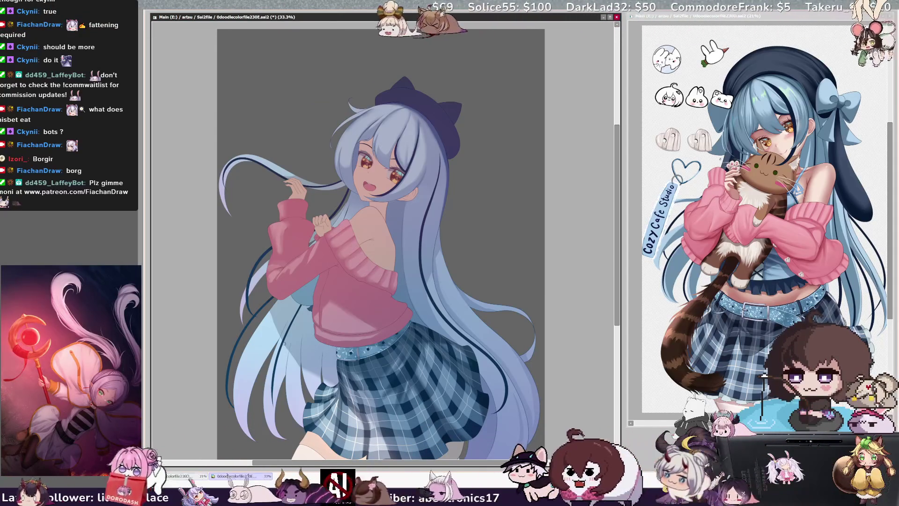
key(bracketleft)
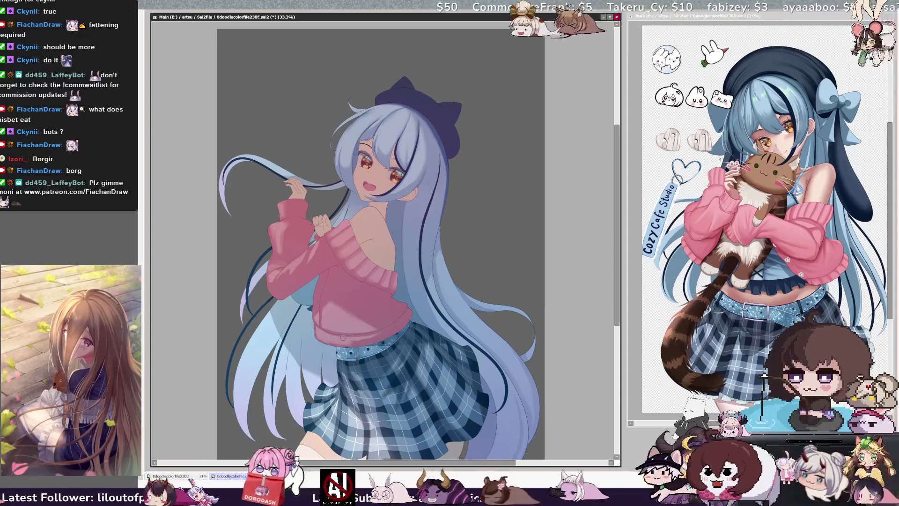
key(bracketleft)
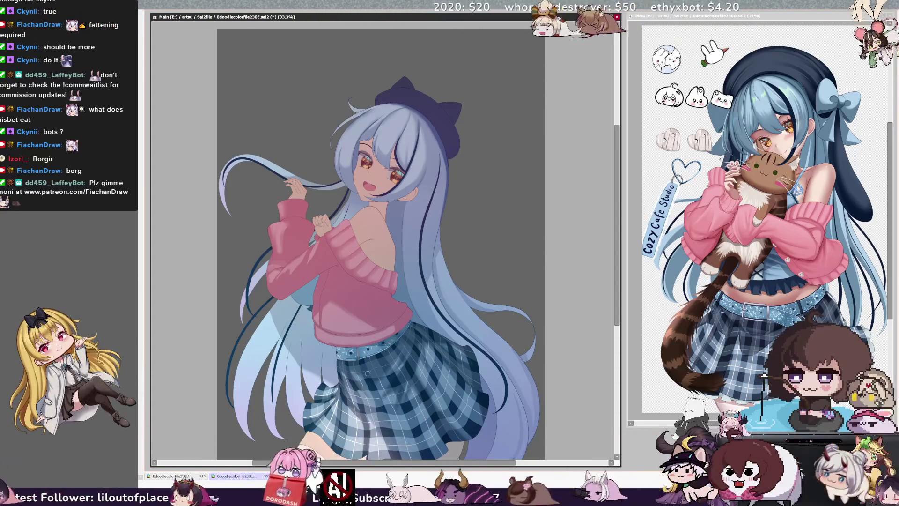
key(Delete)
key(Delete)
key(Delete)
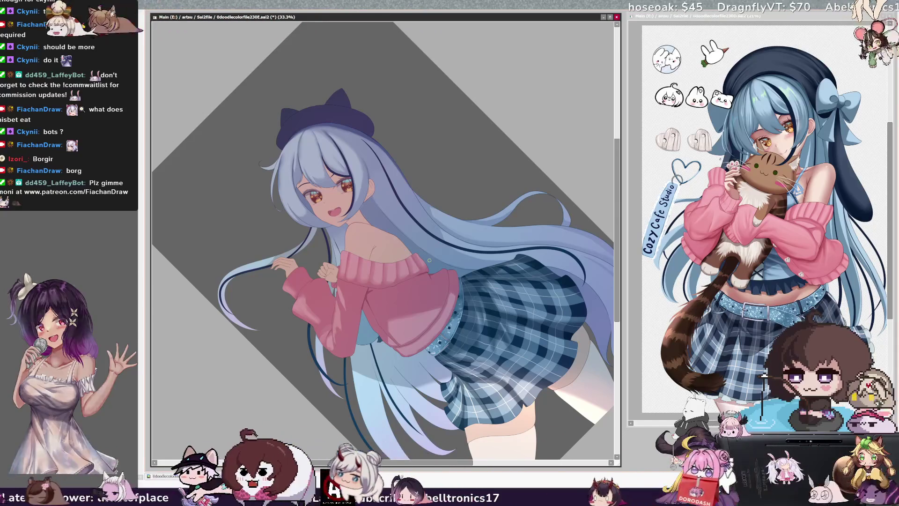
Turn the sleeve mask into a selection, shrink the brush to 42, and rotate the view toward upright
key(ctrl+z)
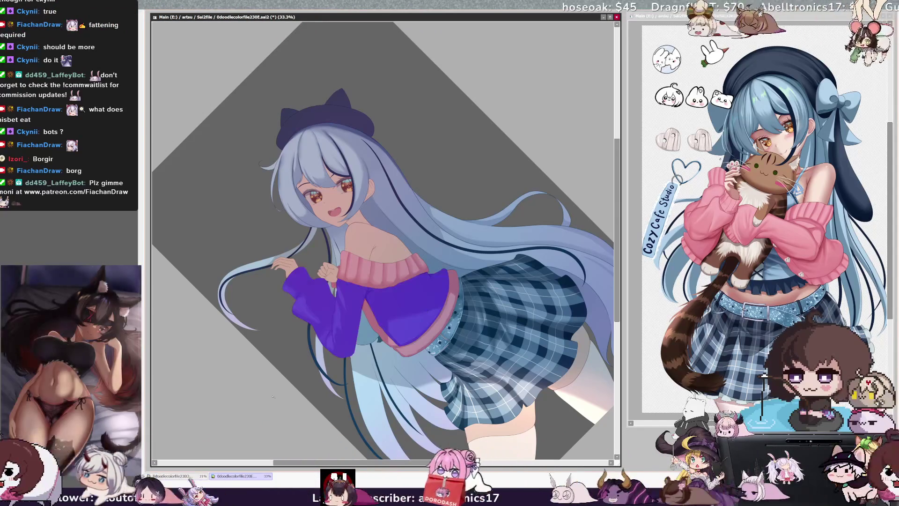
key(ctrl+z)
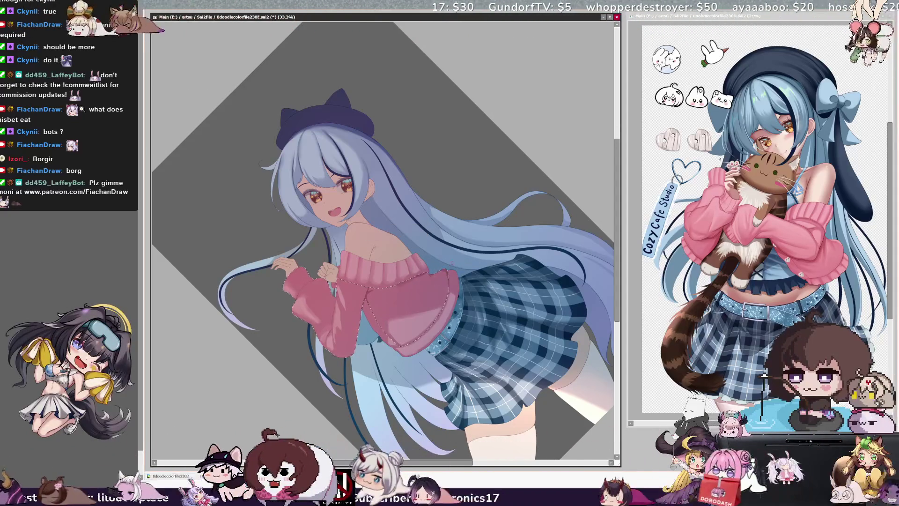
key(bracketleft)
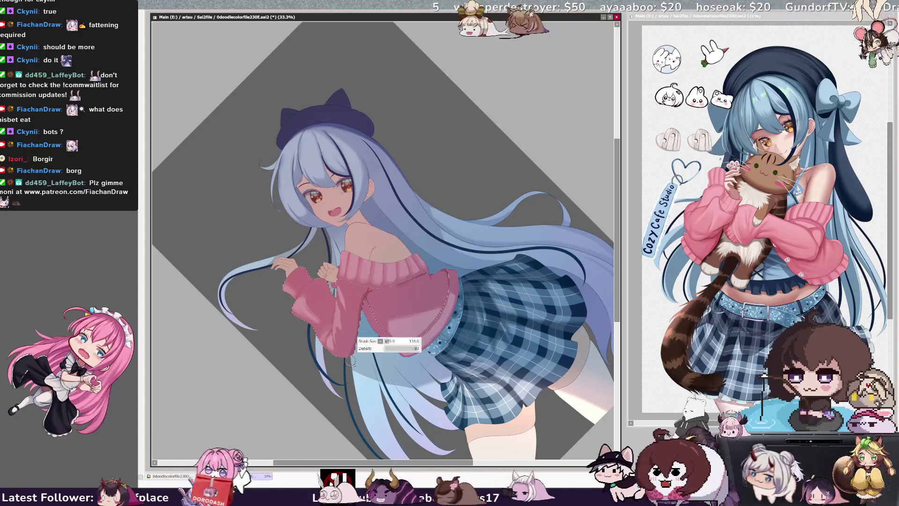
key(bracketleft)
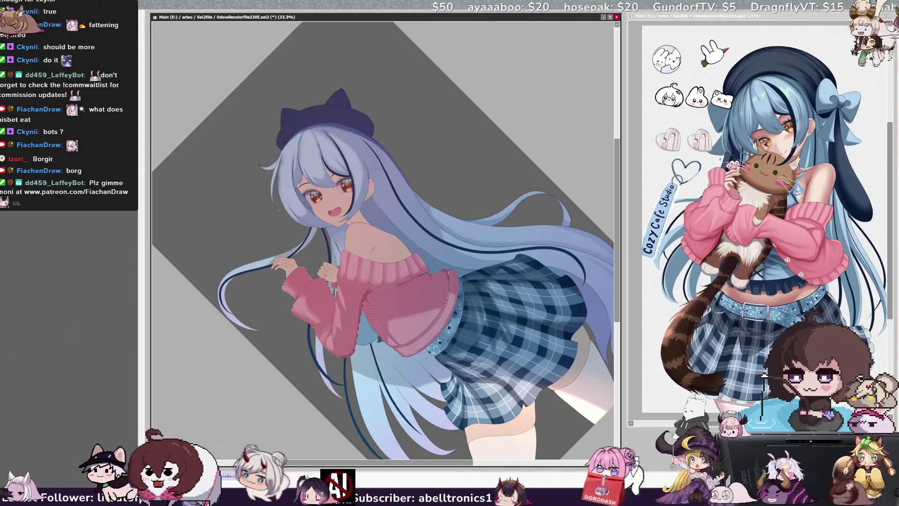
key(bracketleft)
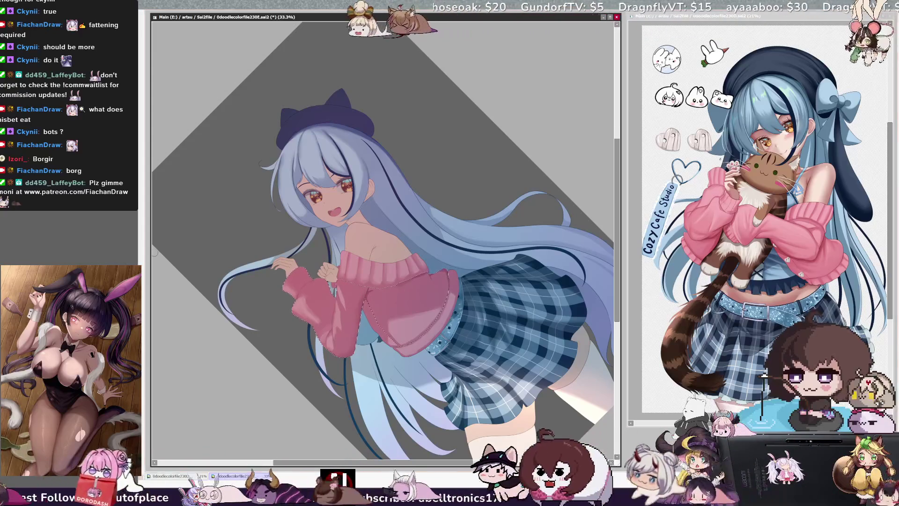
key(End)
key(End)
key(End)
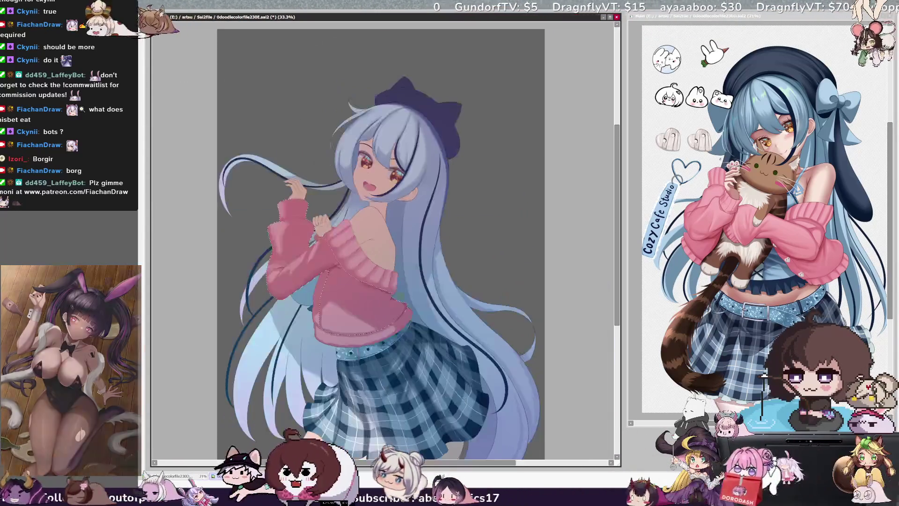
Tilt the canvas view to a comfortable angle for painting the sweater
key(Delete)
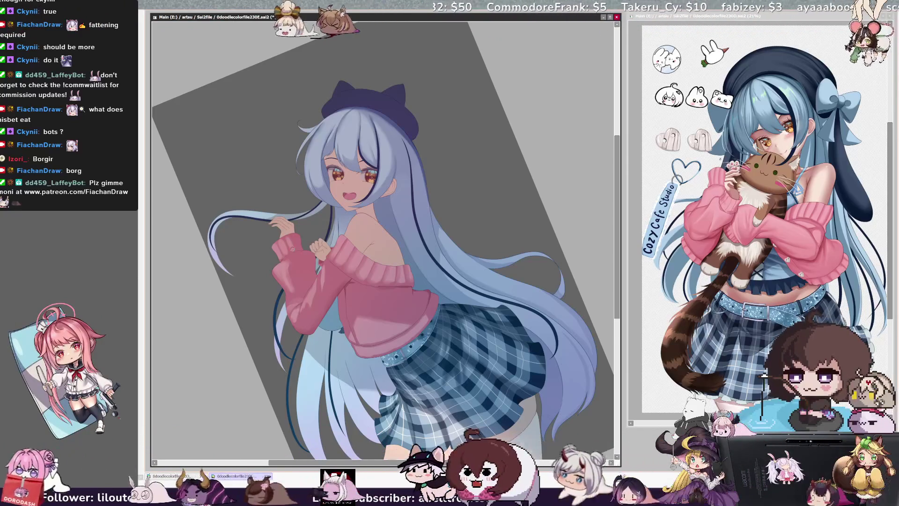
Enlarge the brush to size 27 and paint a stroke on the pink sweater
key(bracketright)
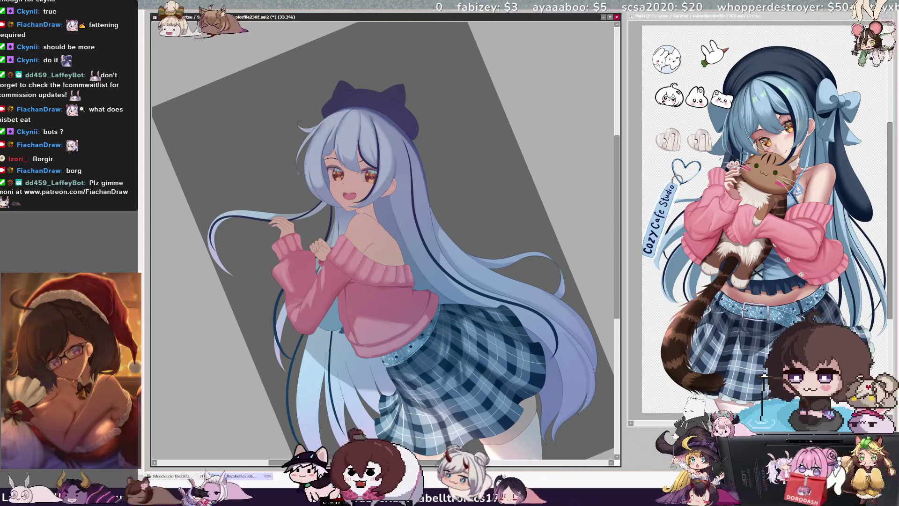
key(bracketright)
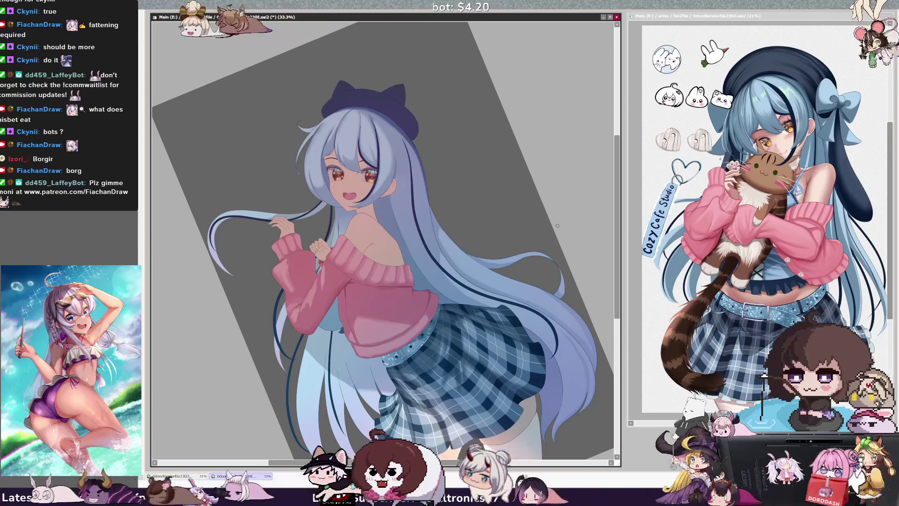
drag(472, 462, 479, 463)
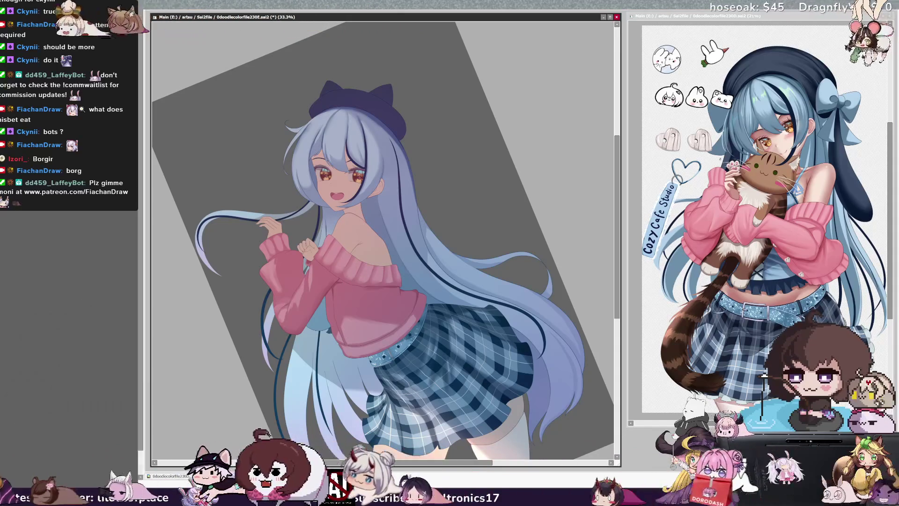
Make the brush smaller again and return the canvas view to upright
key(bracketleft)
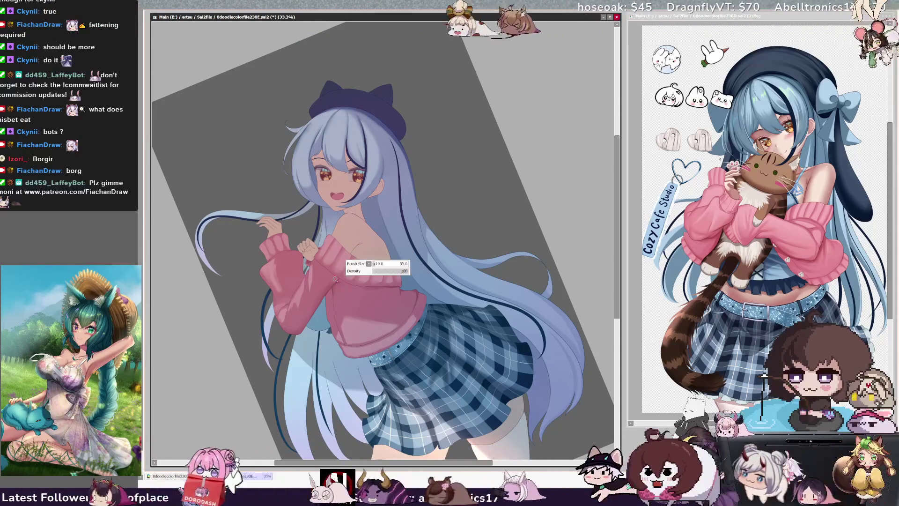
key(bracketleft)
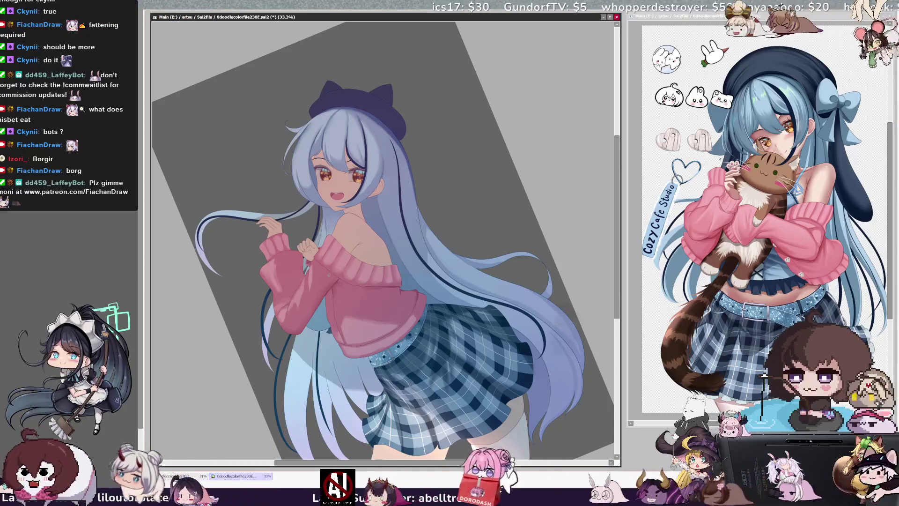
key(bracketleft)
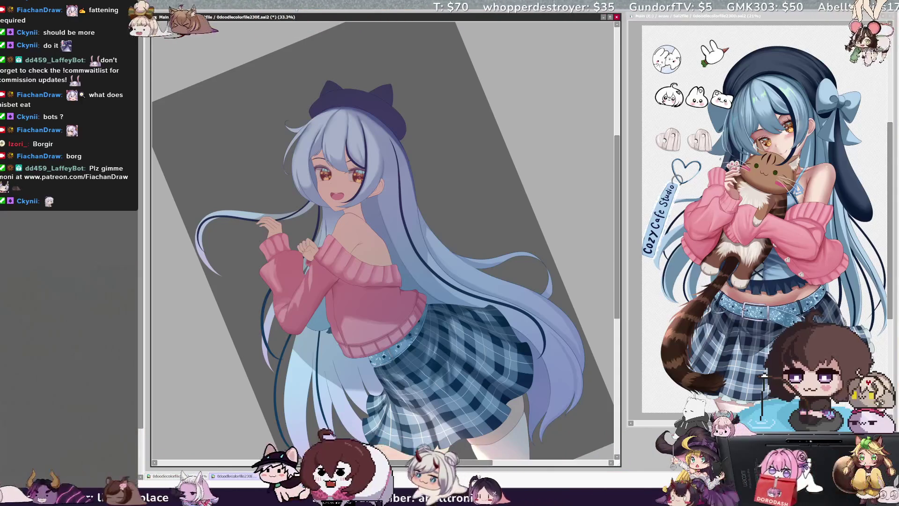
key(Home)
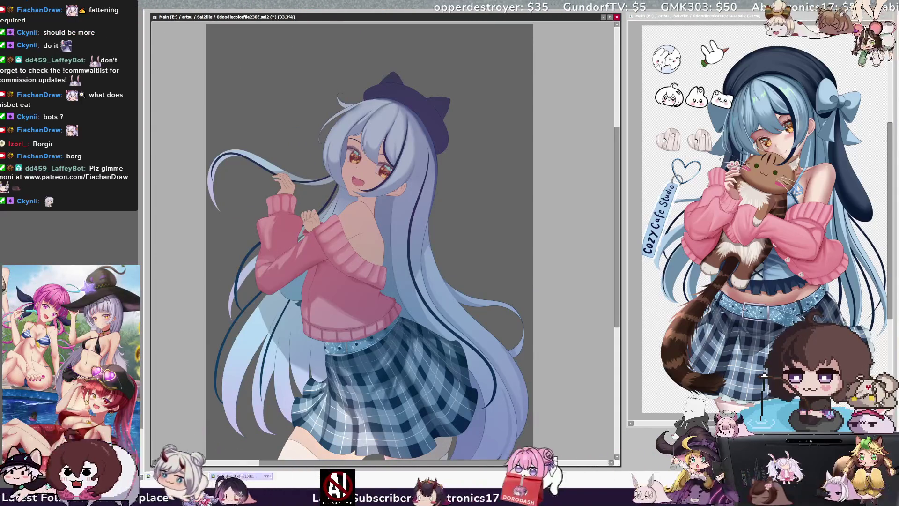
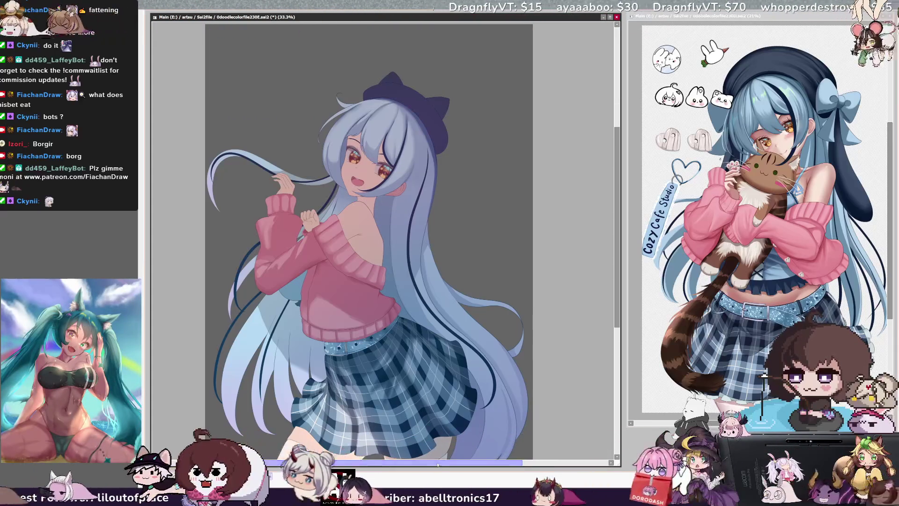
Paint a soft purple shadow on the neck below the face, then pick Layer73
drag(436, 464, 447, 464)
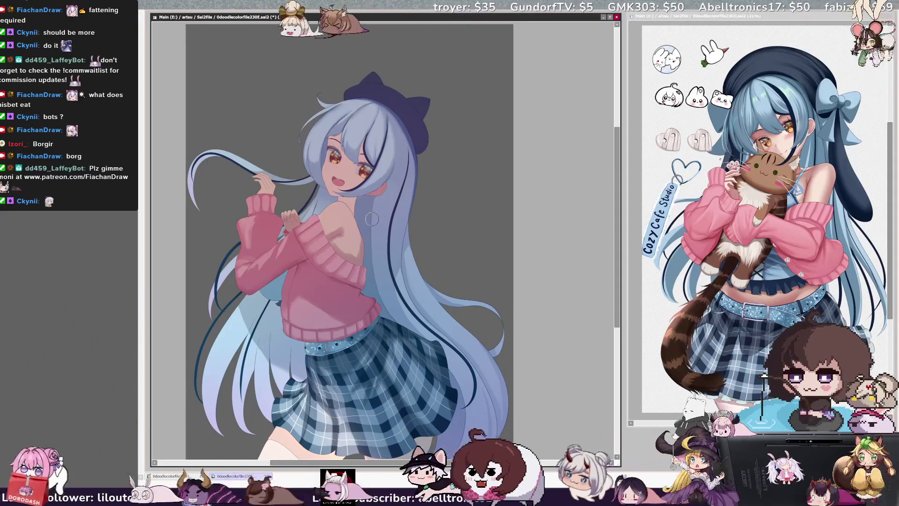
drag(341, 198, 352, 206)
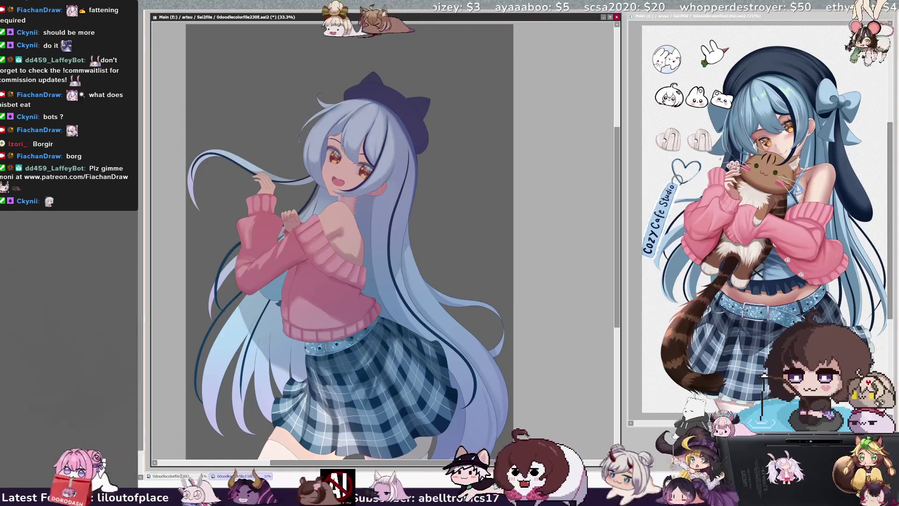
ctrl+click(349, 180)
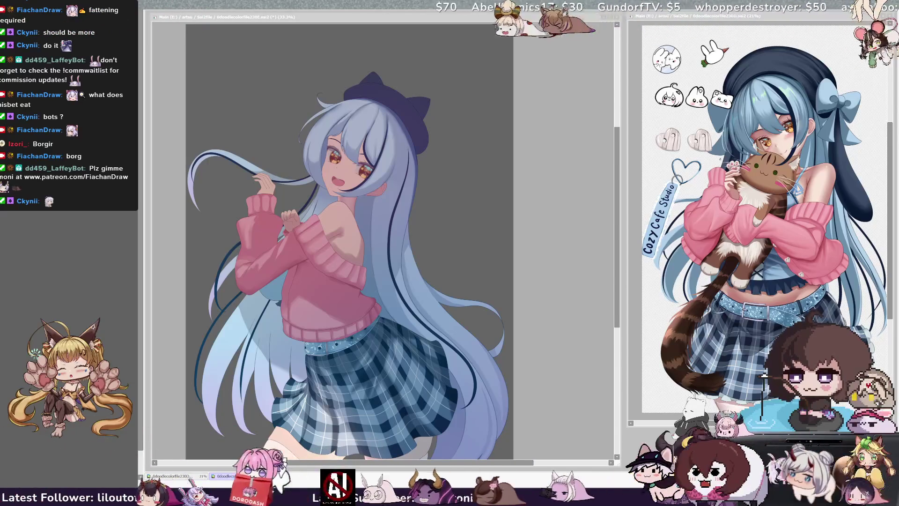
click(331, 233)
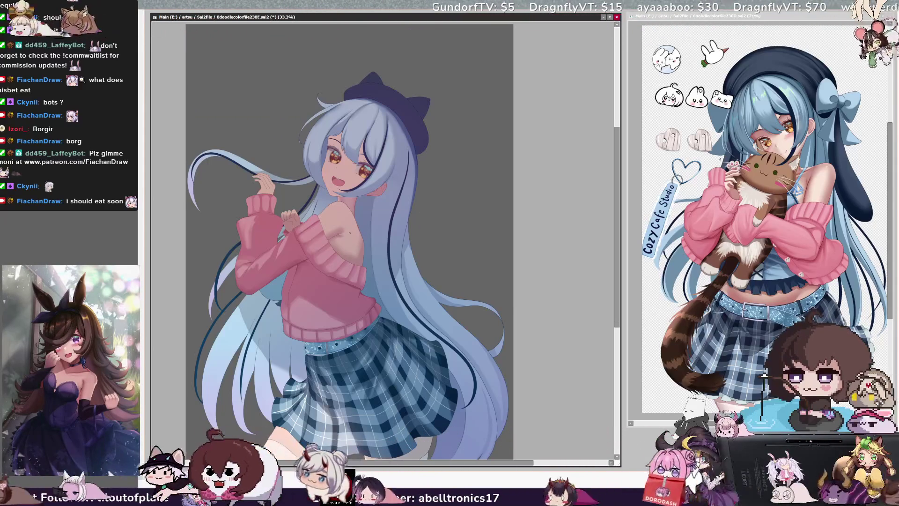
Set brush size 57, check Layer58, return to Layer73, and enlarge the brush to 137
drag(349, 232, 354, 232)
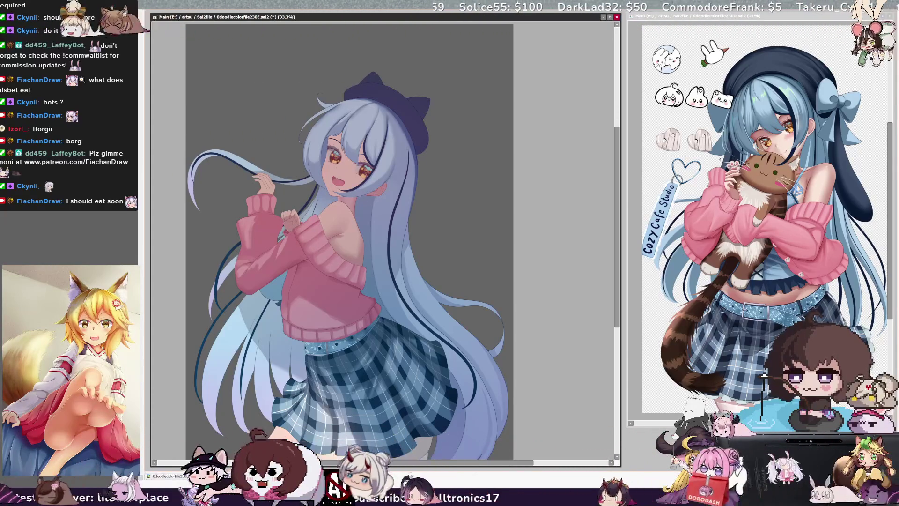
ctrl+click(285, 177)
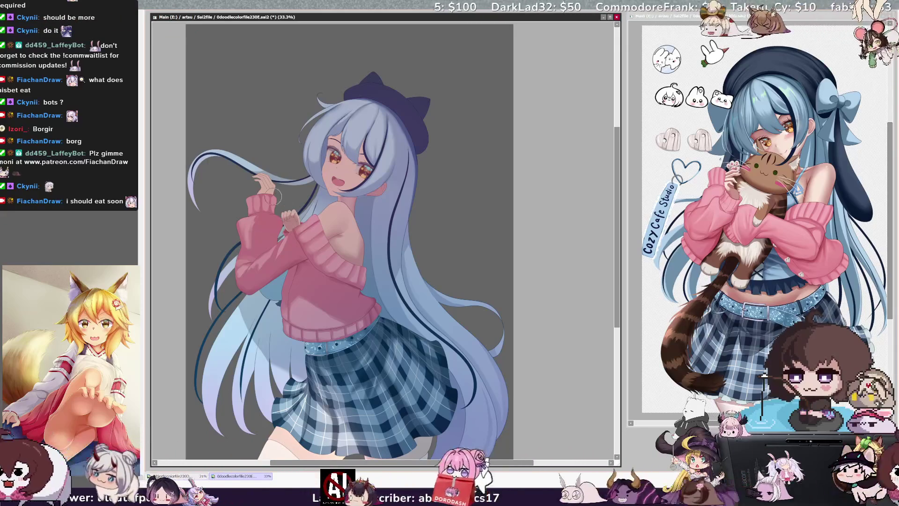
ctrl+click(269, 202)
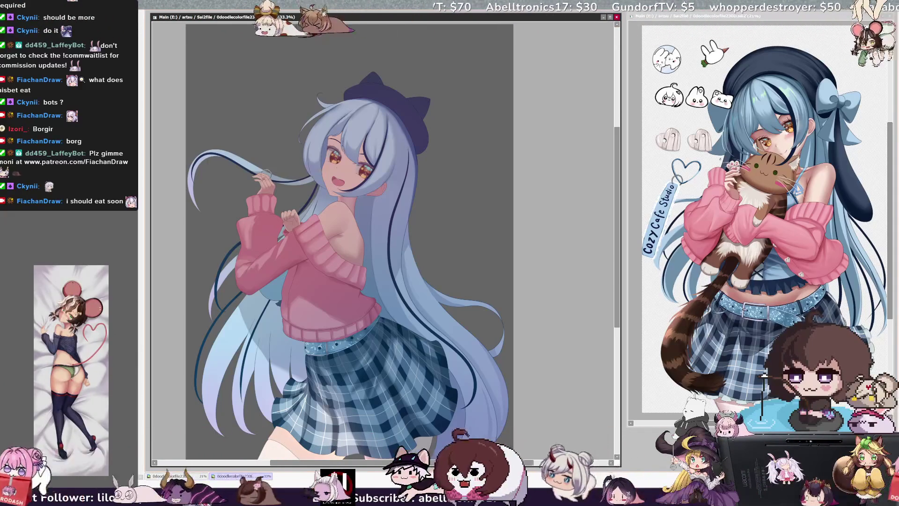
key(bracketright)
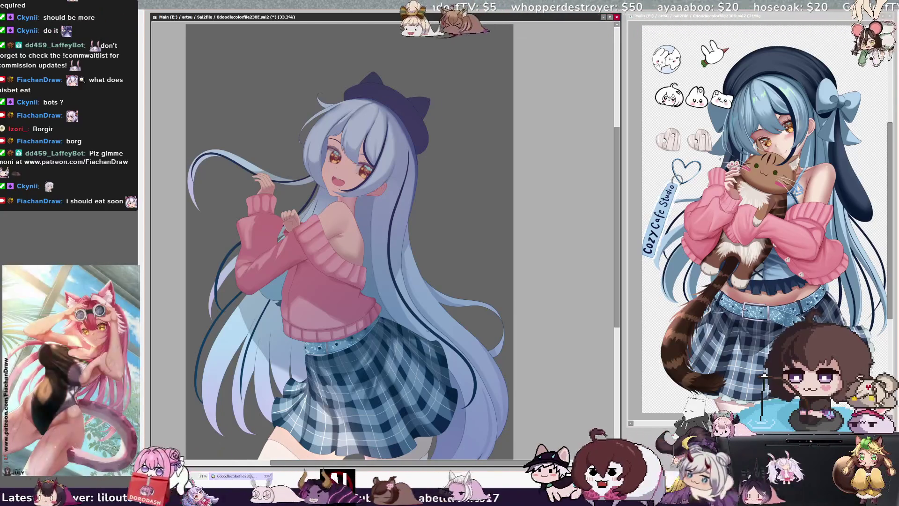
Scroll the canvas down and rotate the view about 45° counter-clockwise
scroll(618, 297, down, 2)
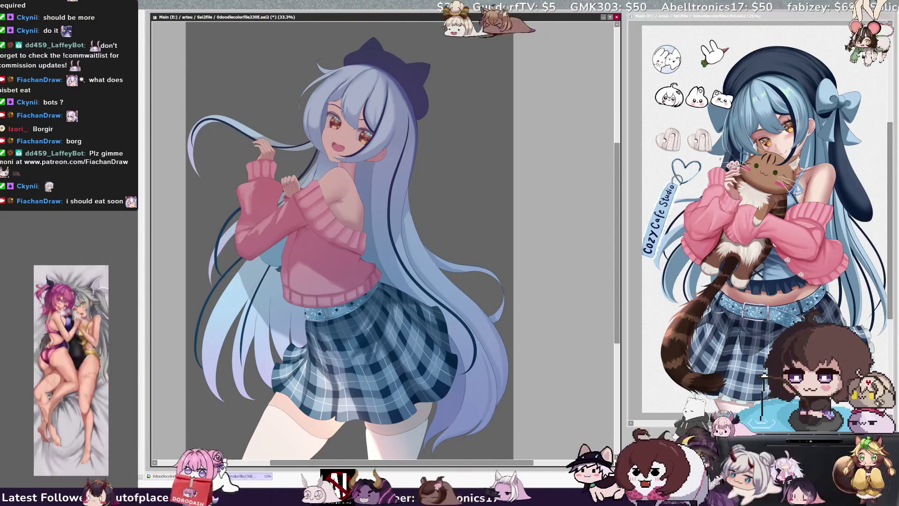
key(Delete)
key(Delete)
key(Delete)
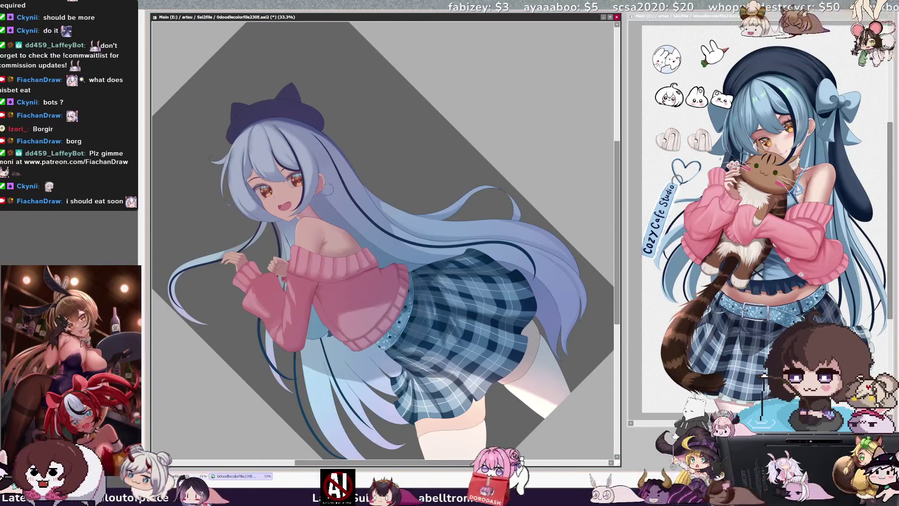
Rotate the view back to a slight tilt, set brush size 52, and zoom out to 16.6%
key(bracketleft)
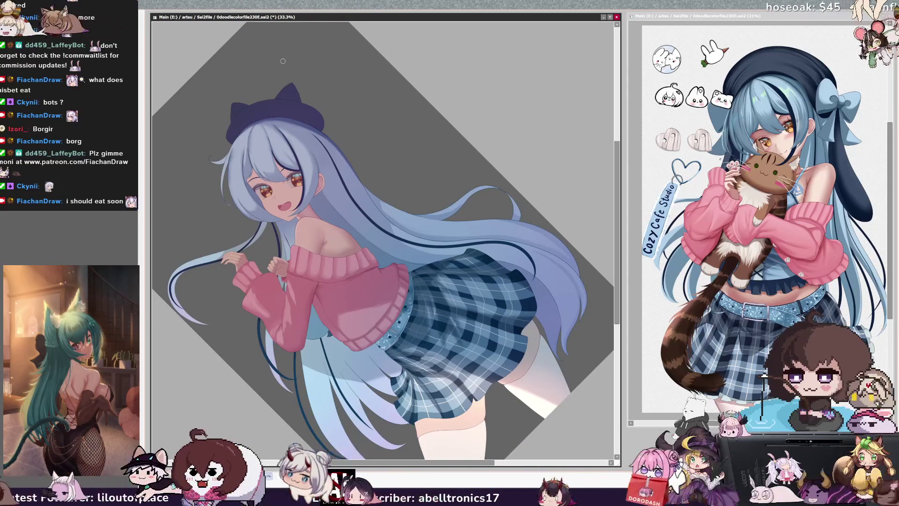
key(End)
key(End)
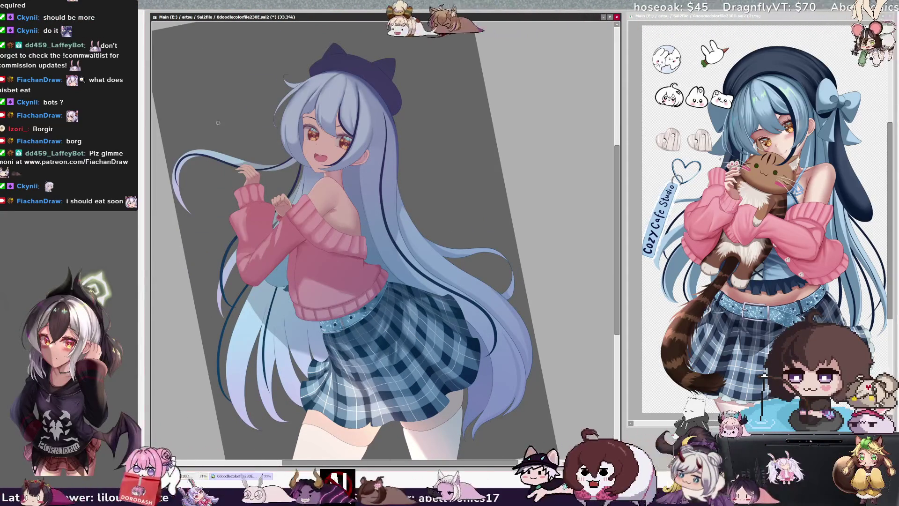
key(bracketright)
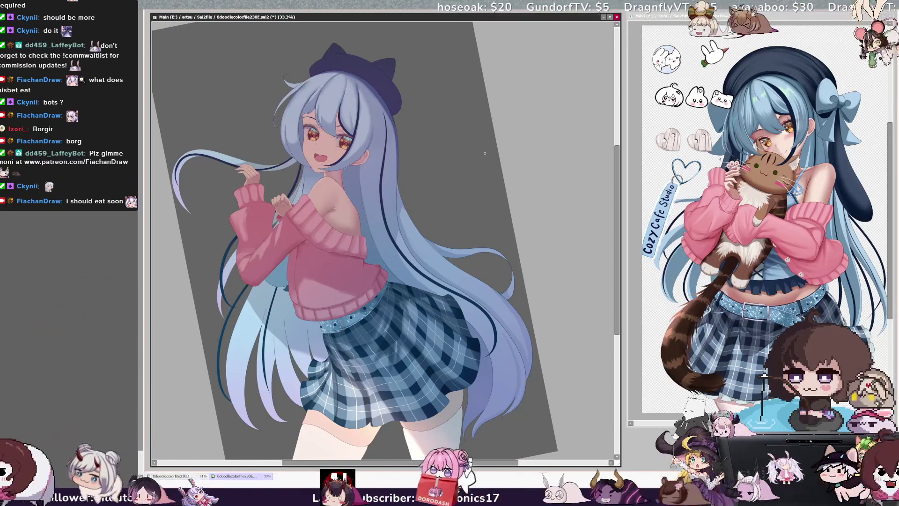
key(ctrl+minus)
key(ctrl+minus)
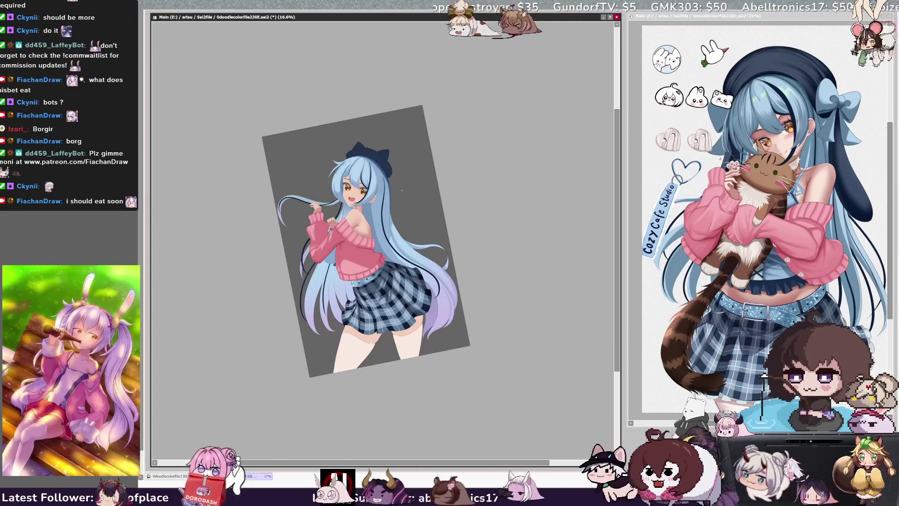
Zoom in to 33.3%, tint the blue hair tips lavender, and set brush size 10
key(ctrl+plus)
key(ctrl+plus)
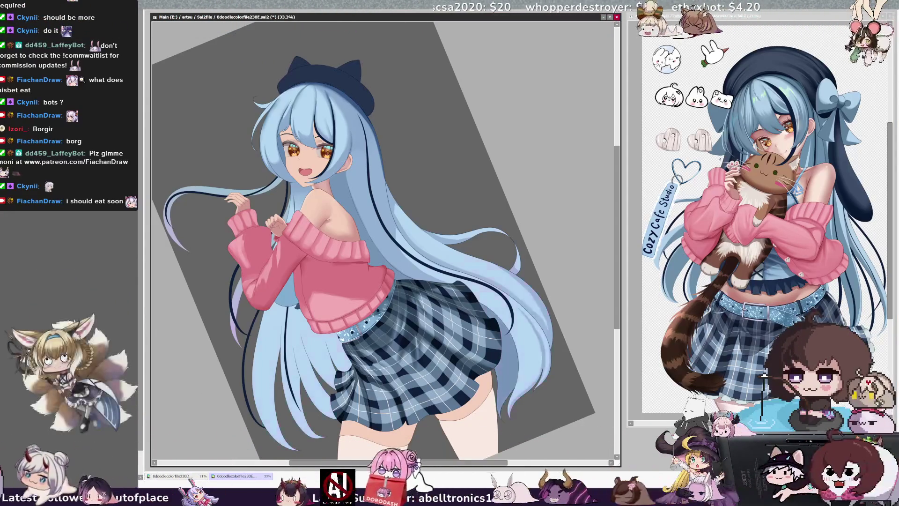
drag(534, 314, 497, 412)
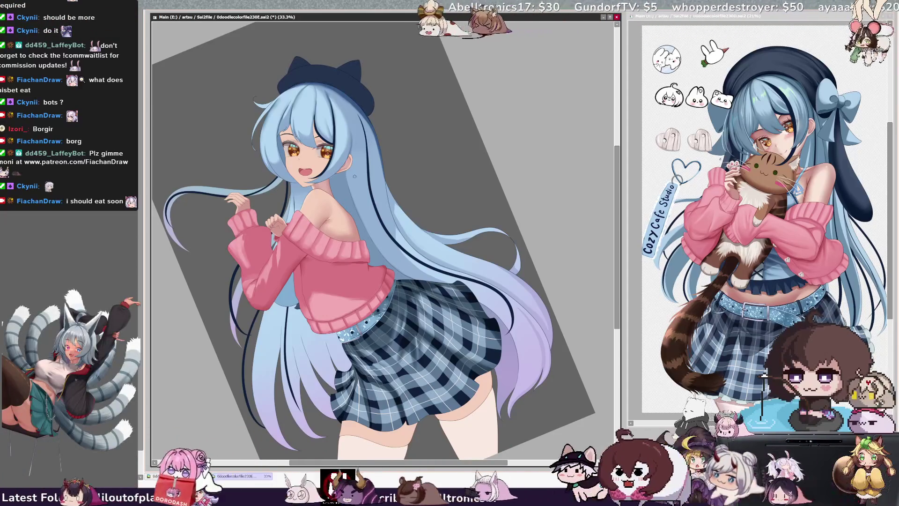
key(bracketleft)
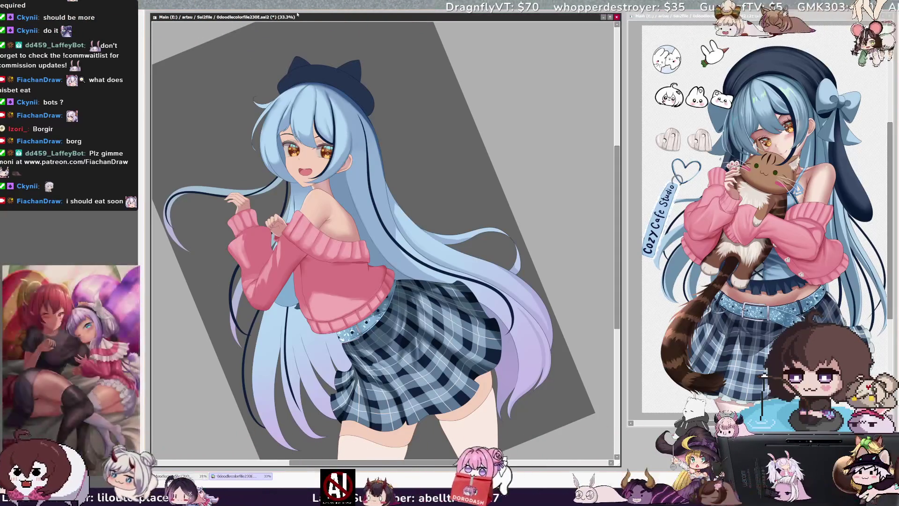
Straighten the view upright, set brush size 10, and paint a thin stroke around the eye
drag(224, 129, 238, 179)
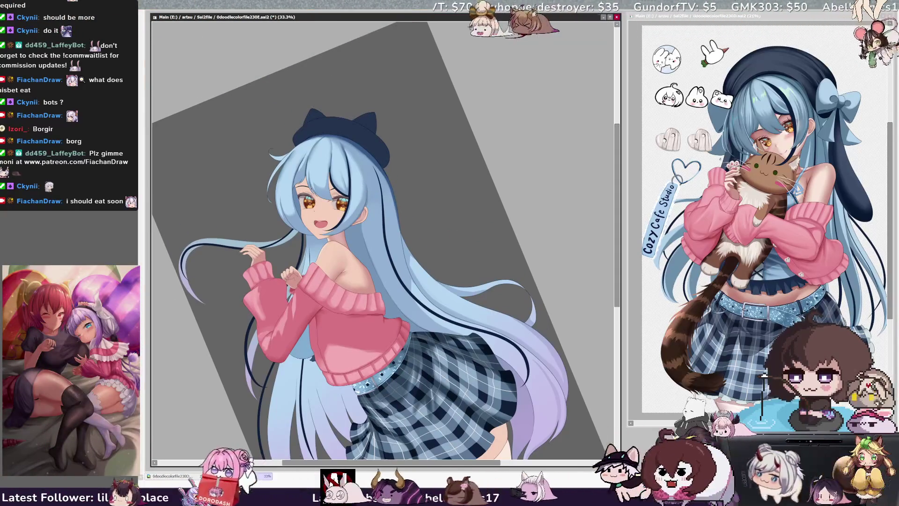
key(Home)
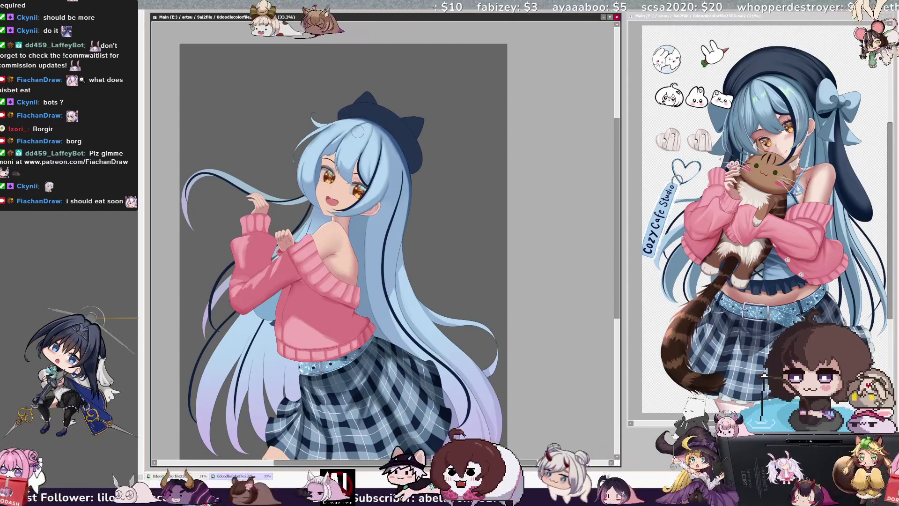
key(bracketleft)
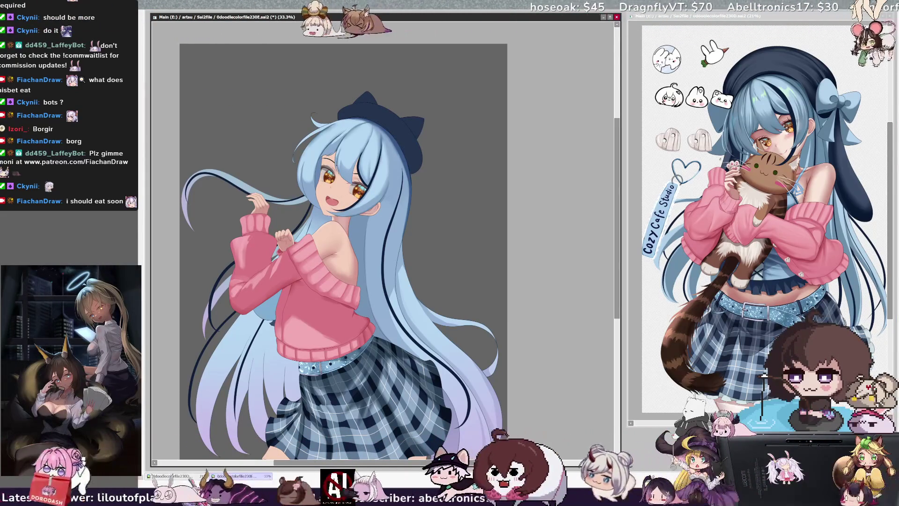
drag(319, 180, 335, 185)
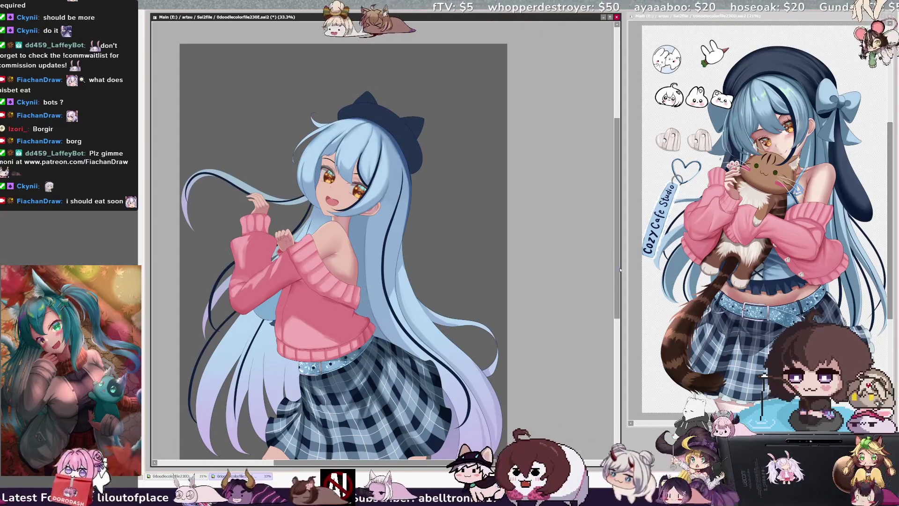
scroll(617, 341, down, 3)
scroll(617, 342, up, 2)
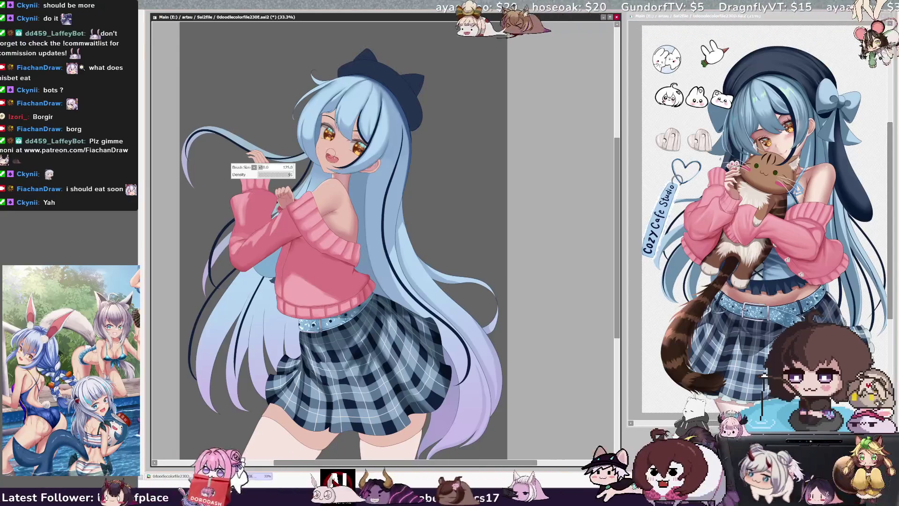
Enlarge the brush to 43 and zoom out to 25% to see the whole figure
key(ctrl+alt)
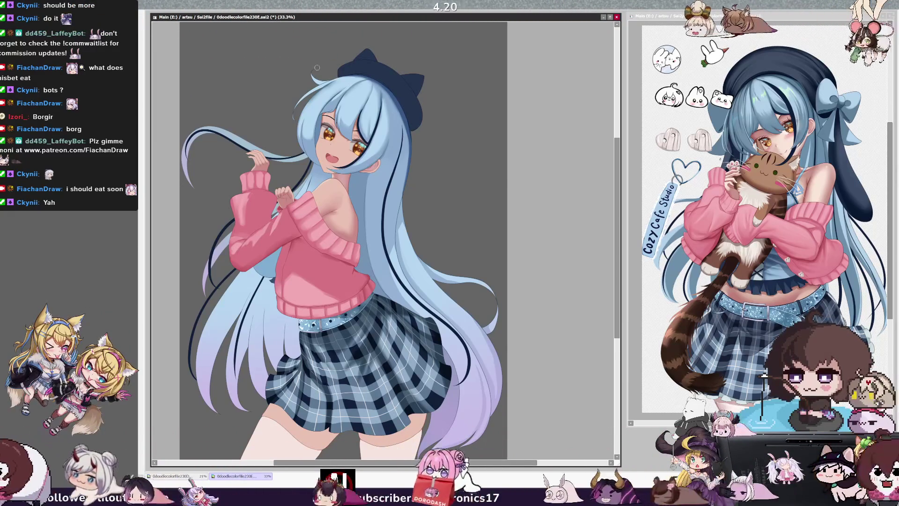
key(ctrl+minus)
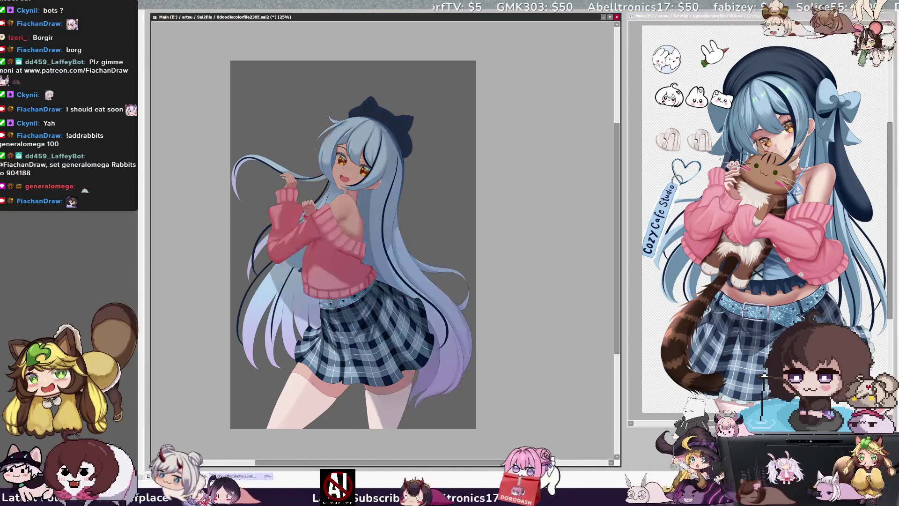
Undo the figure's darkening, recentre the canvas, and tilt the view to judge it
key(ctrl+z)
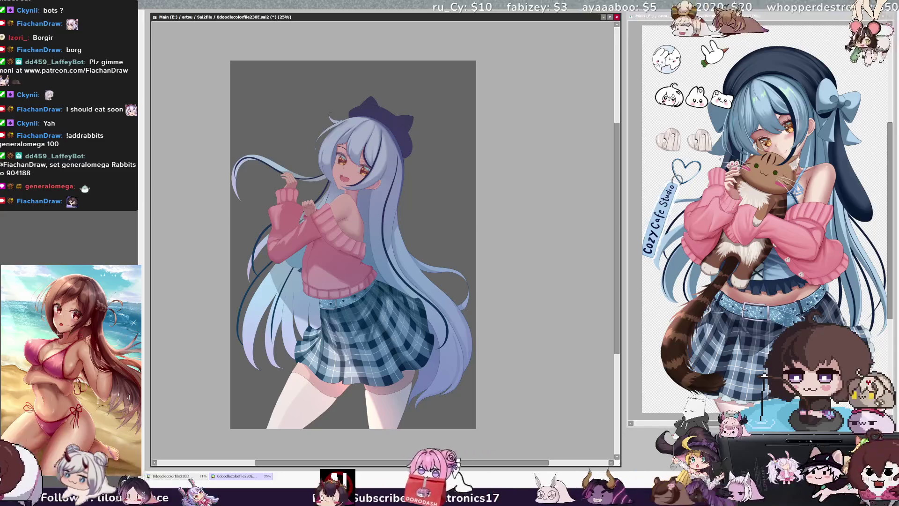
drag(480, 463, 447, 463)
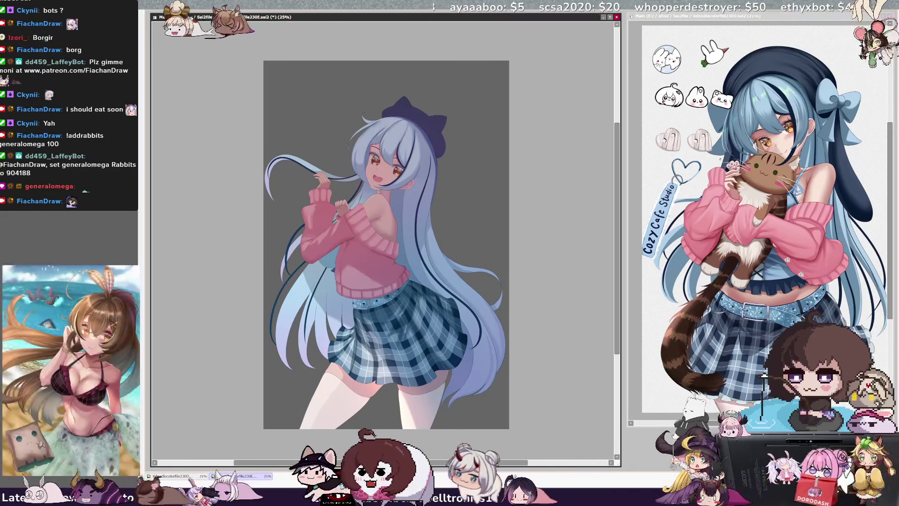
key(Delete)
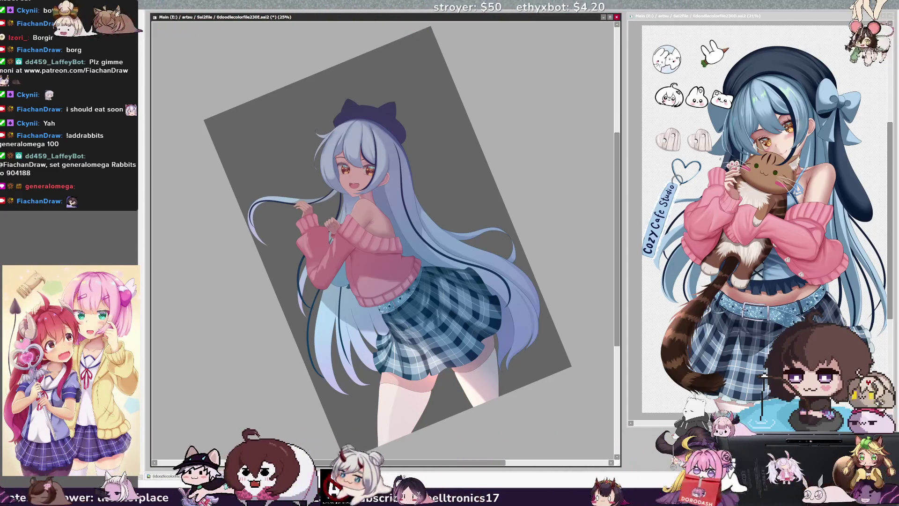
key(End)
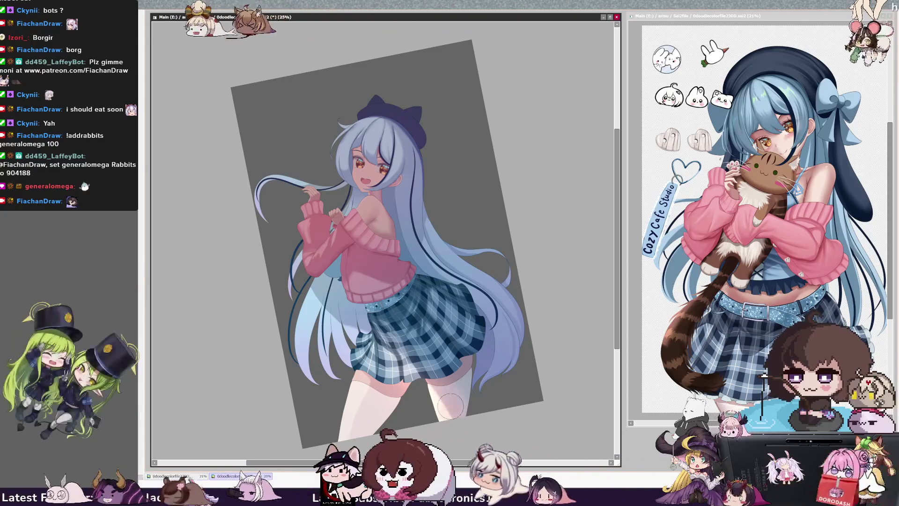
ctrl+click(473, 330)
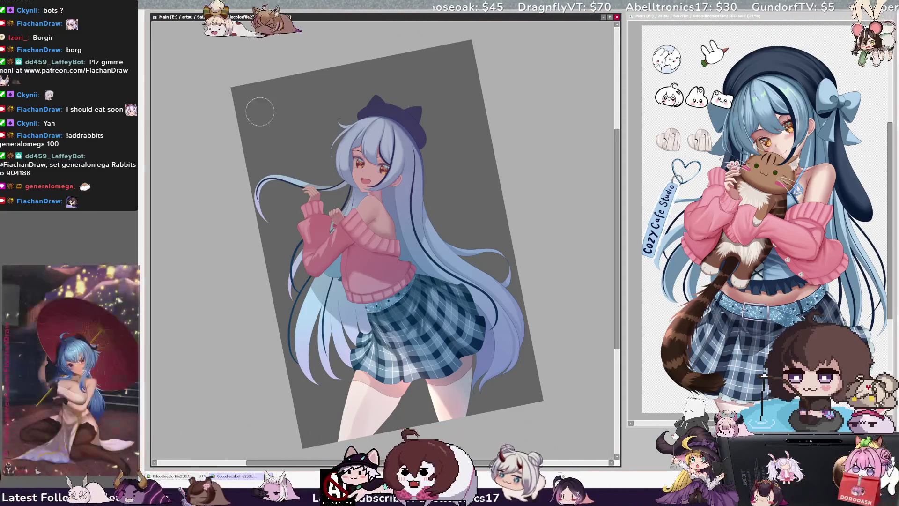
key(Home)
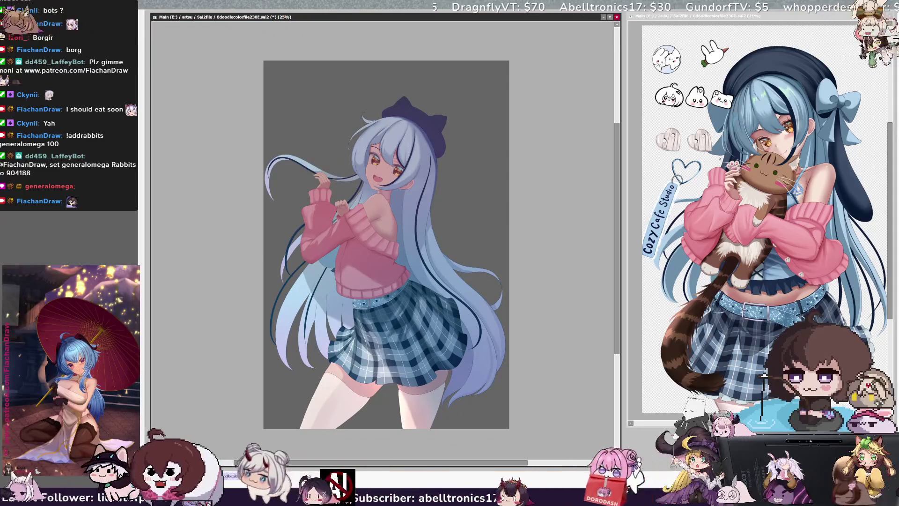